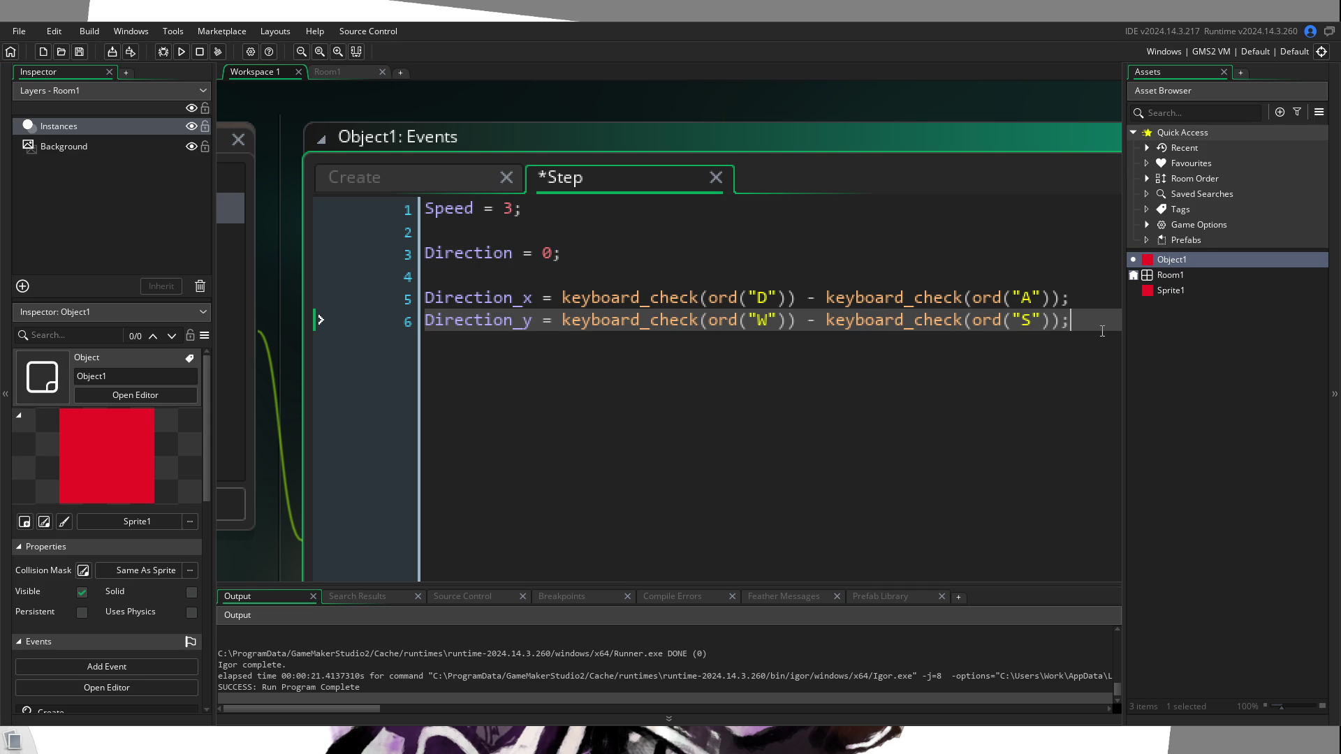
Step: Add a new 'x += lengthdir_x()' line below the Direction_y line using autocomplete
{"action": "key", "text": "Return"}
{"action": "key", "text": "Return"}
{"action": "type", "text": "x += "}
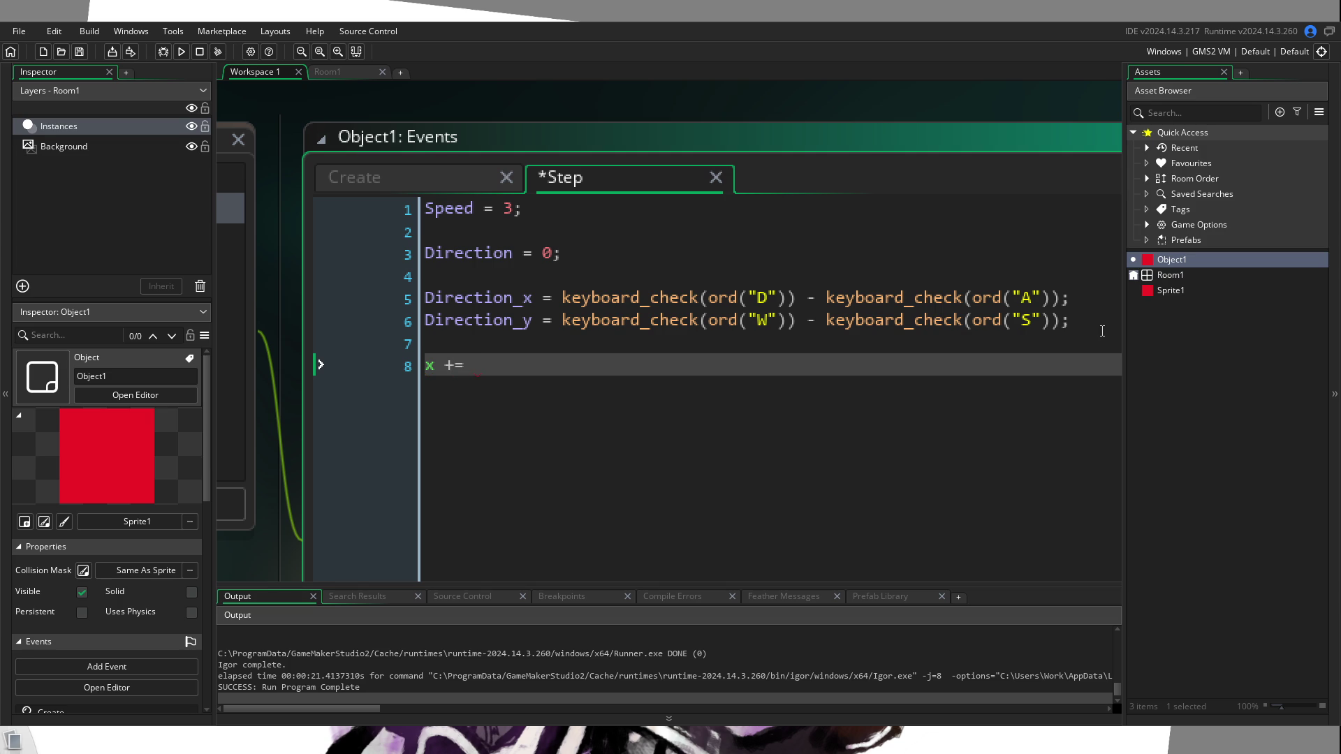
{"action": "type", "text": "length"}
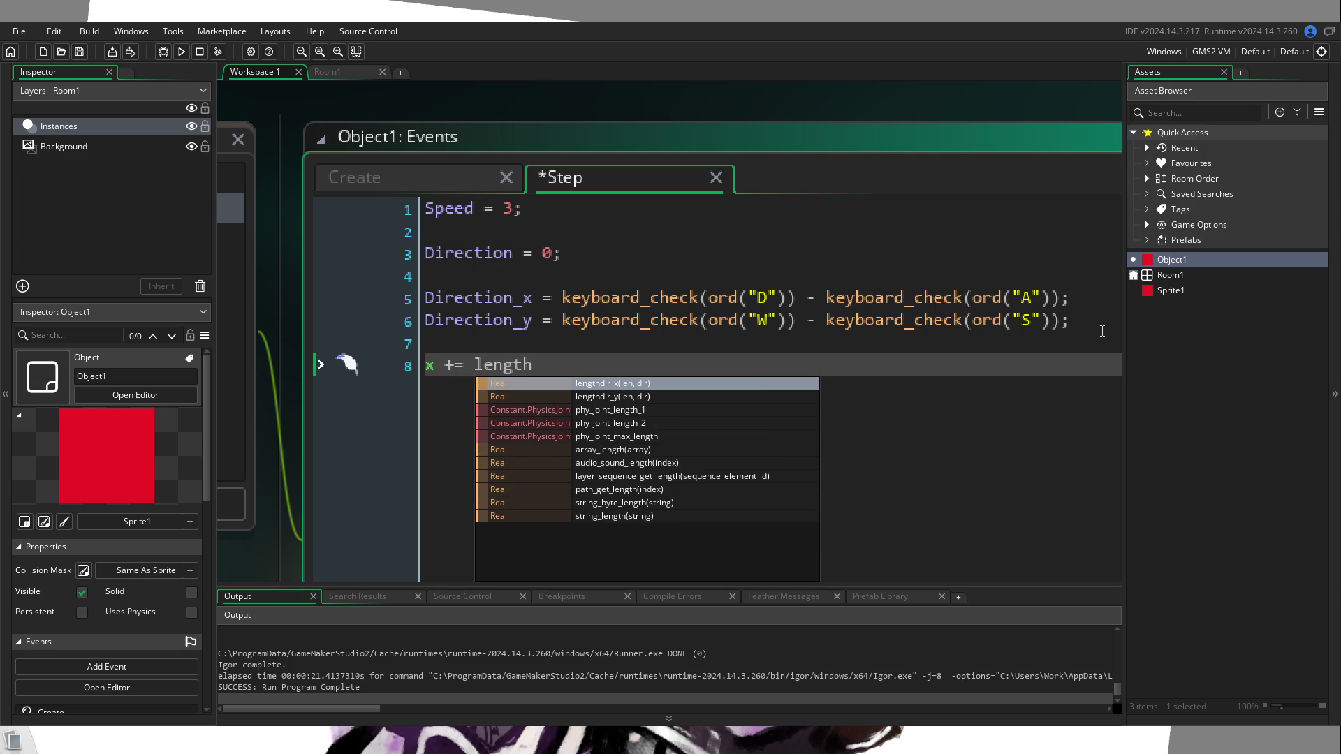
{"action": "key", "text": "Return"}
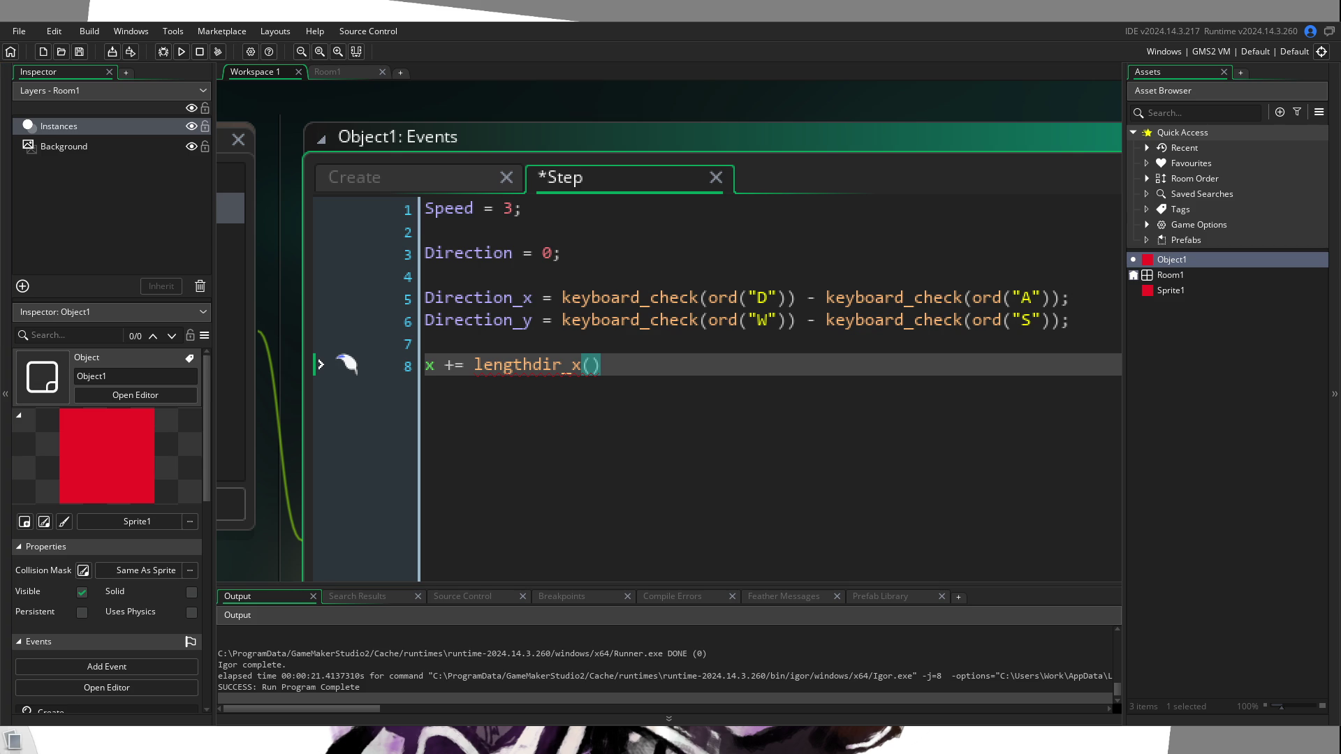
{"action": "scroll", "coordinate": [347, 364], "scroll_direction": "down", "scroll_amount": 5}
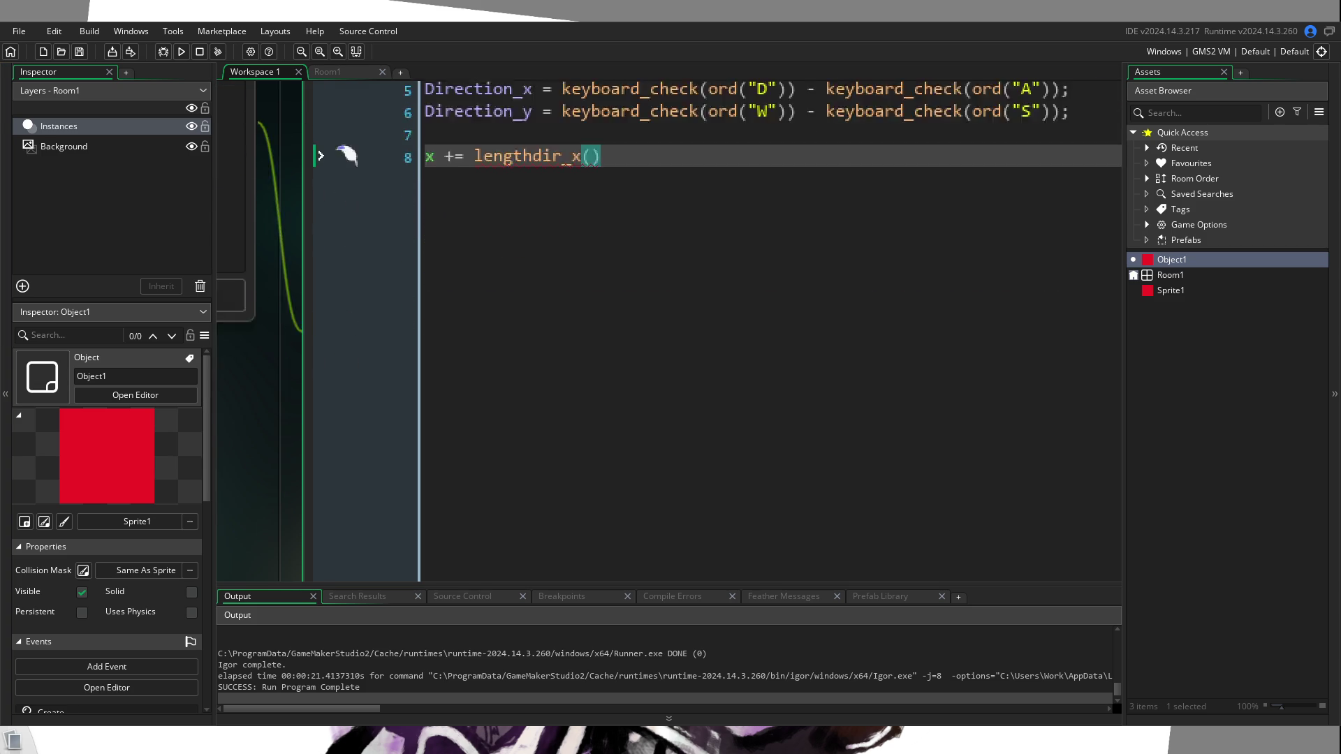
Step: Complete line 8 as x += lengthdir_x(Speed, Direction), then select 'Direction' in Direction_x
{"action": "scroll", "coordinate": [278, 464], "scroll_direction": "up", "scroll_amount": 5}
{"action": "scroll", "coordinate": [277, 464], "scroll_direction": "down", "scroll_amount": 3}
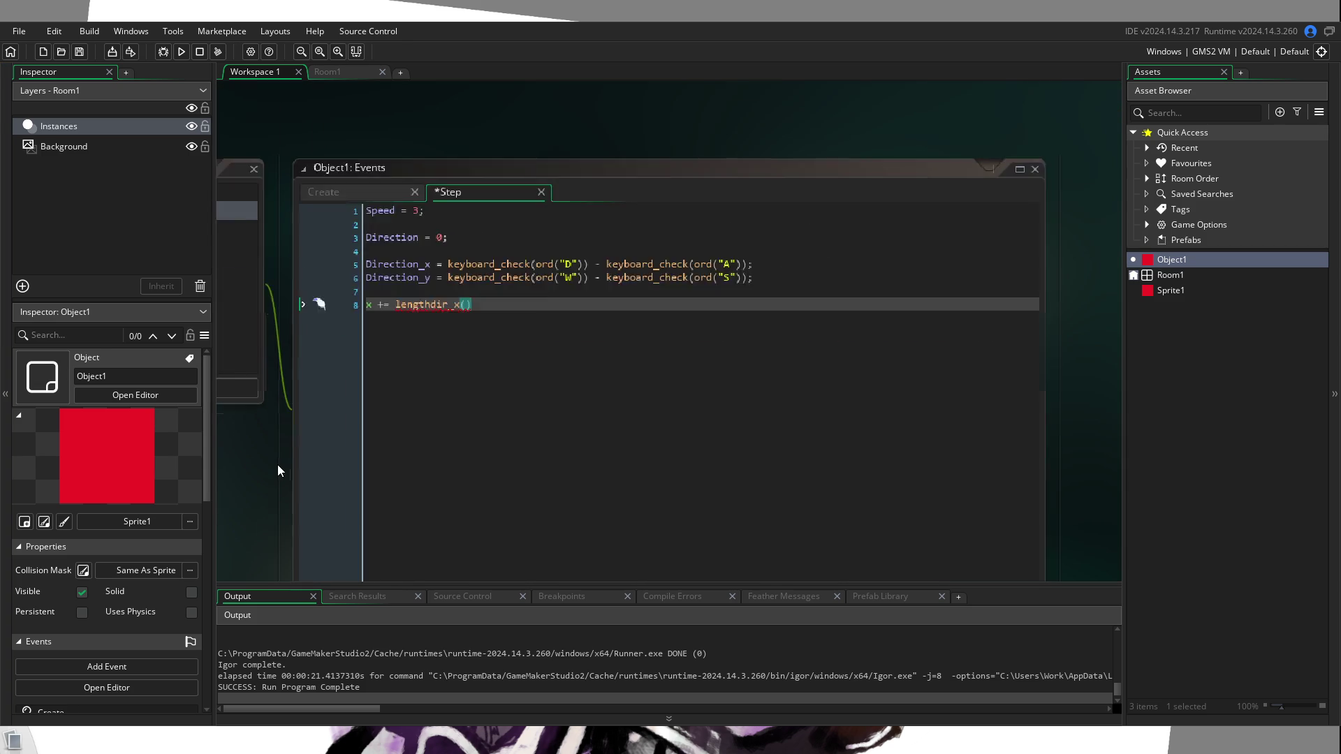
{"action": "scroll", "coordinate": [274, 472], "scroll_direction": "up", "scroll_amount": 5}
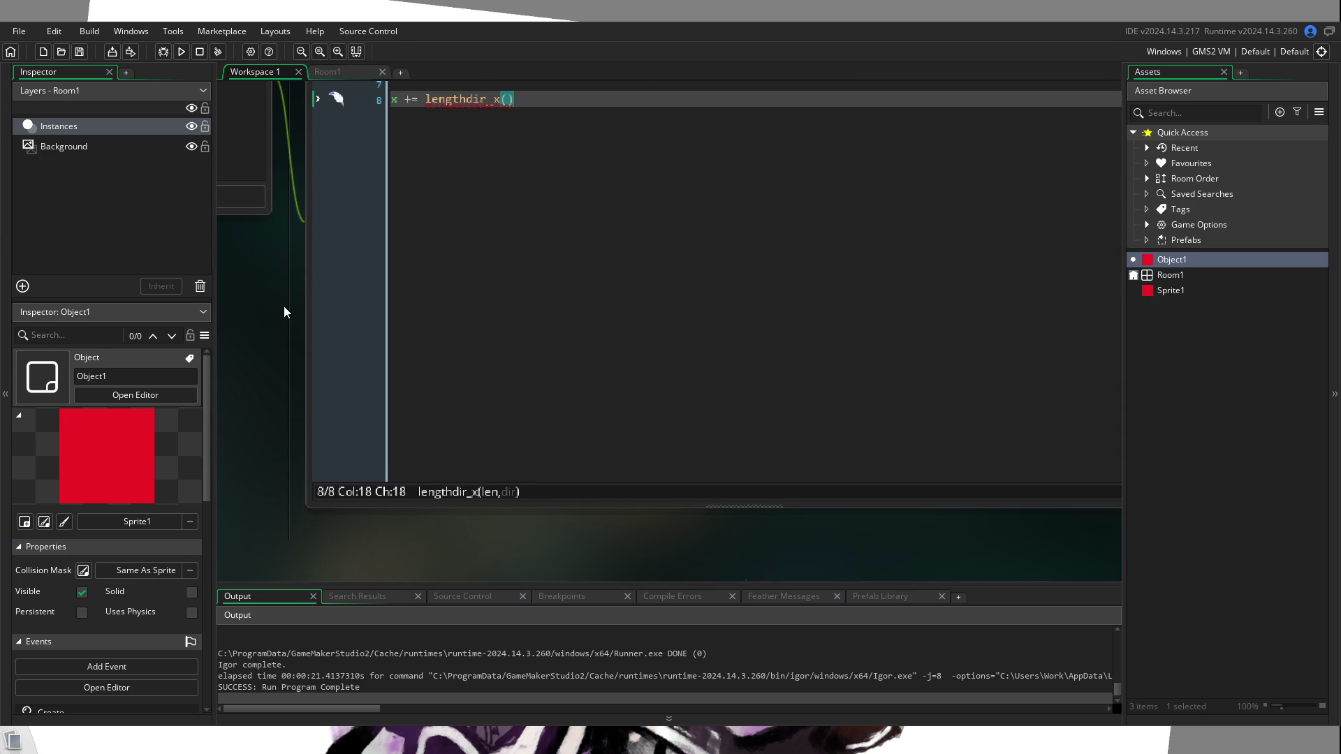
{"action": "scroll", "coordinate": [469, 220], "scroll_direction": "up", "scroll_amount": 1}
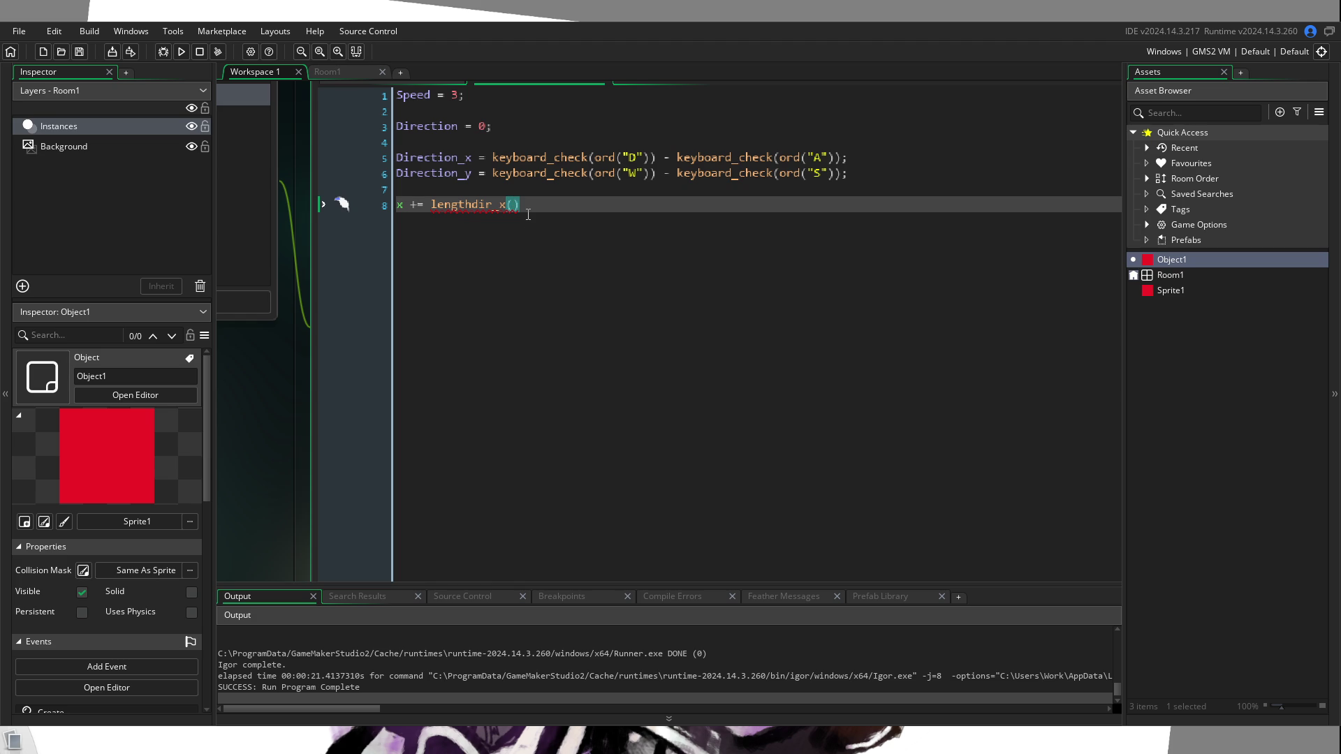
{"action": "type", "text": "Speed, "}
{"action": "type", "text": "Directi"}
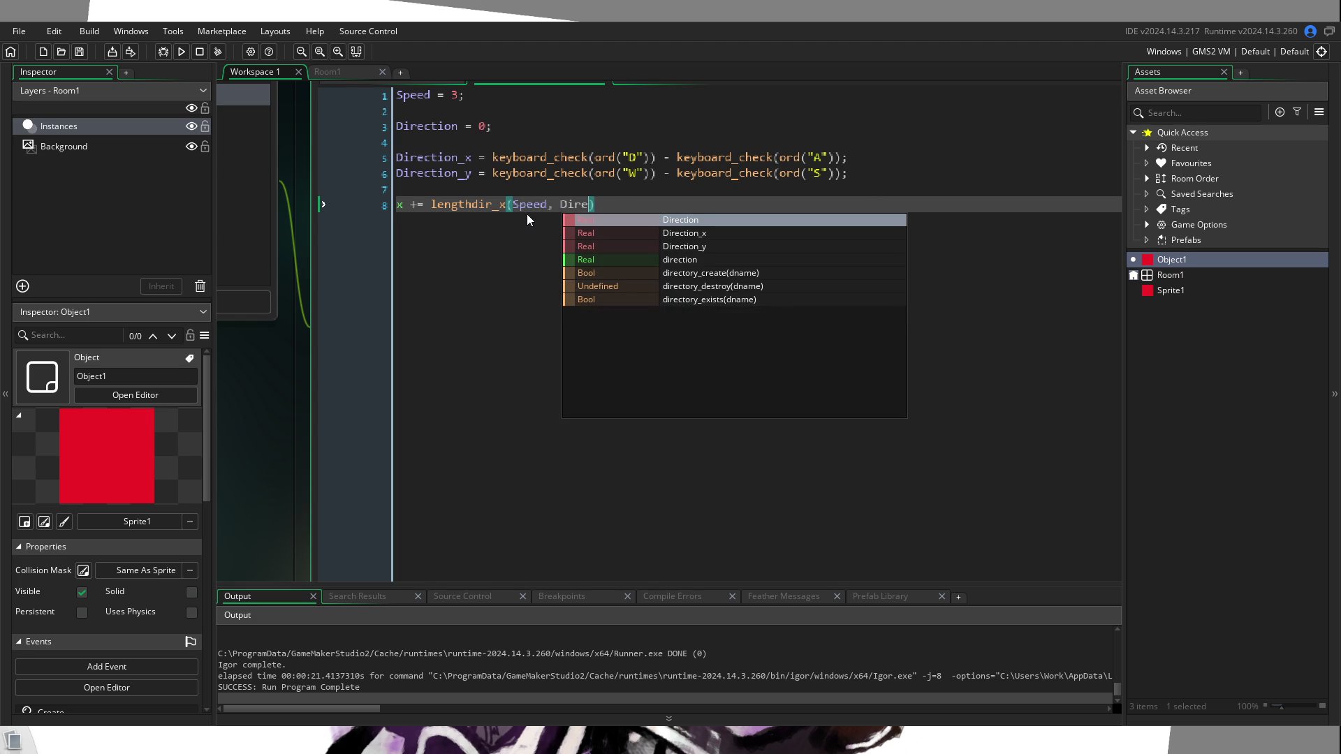
{"action": "type", "text": "on"}
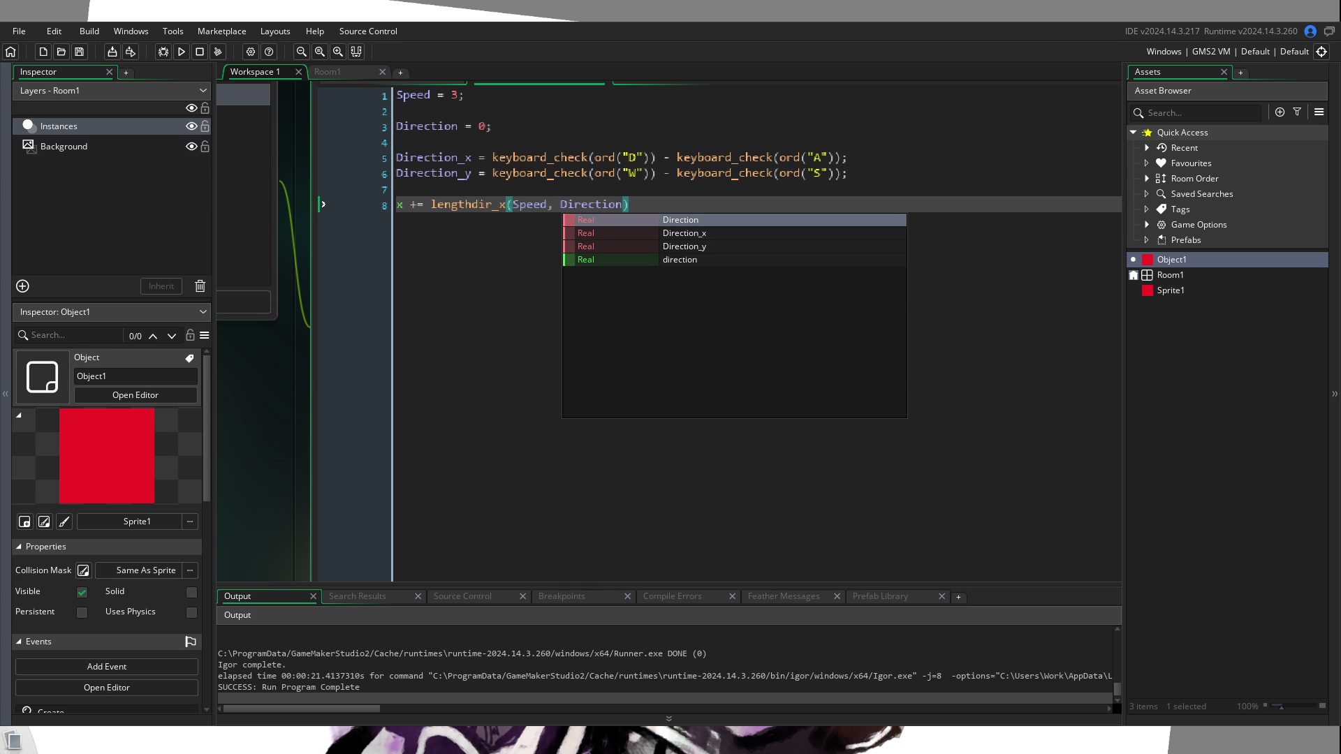
{"action": "left_click", "coordinate": [455, 158]}
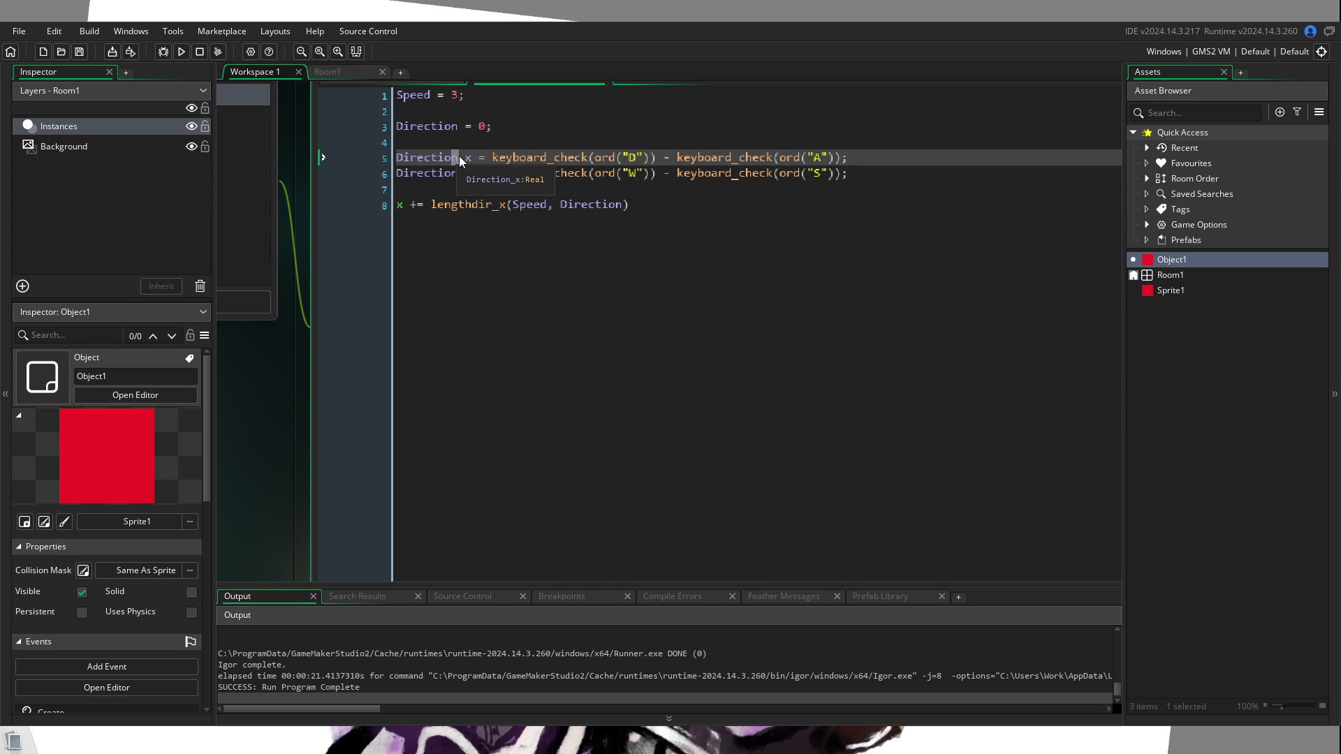
{"action": "left_click_drag", "start_coordinate": [459, 157], "coordinate": [418, 157]}
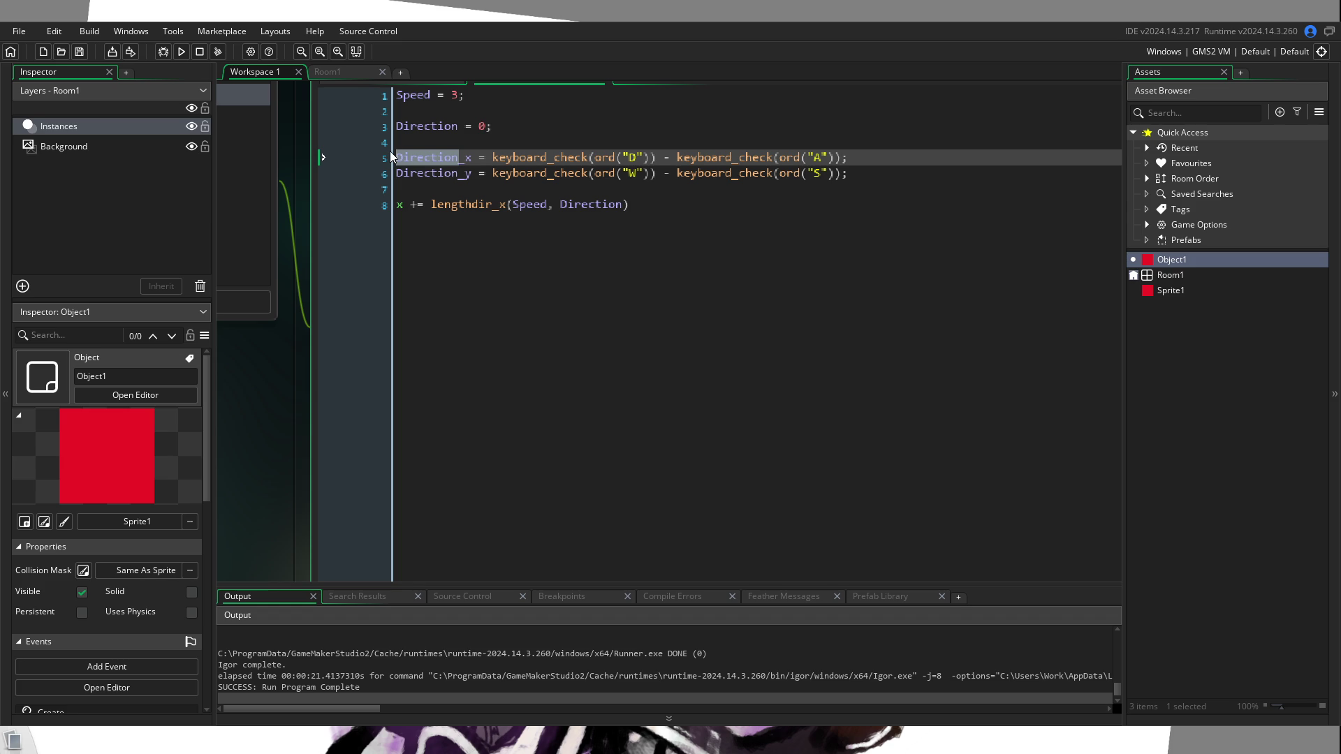
Step: Rename the Direction_x and Direction_y variables to Input_x and Input_y
{"action": "type", "text": "Input"}
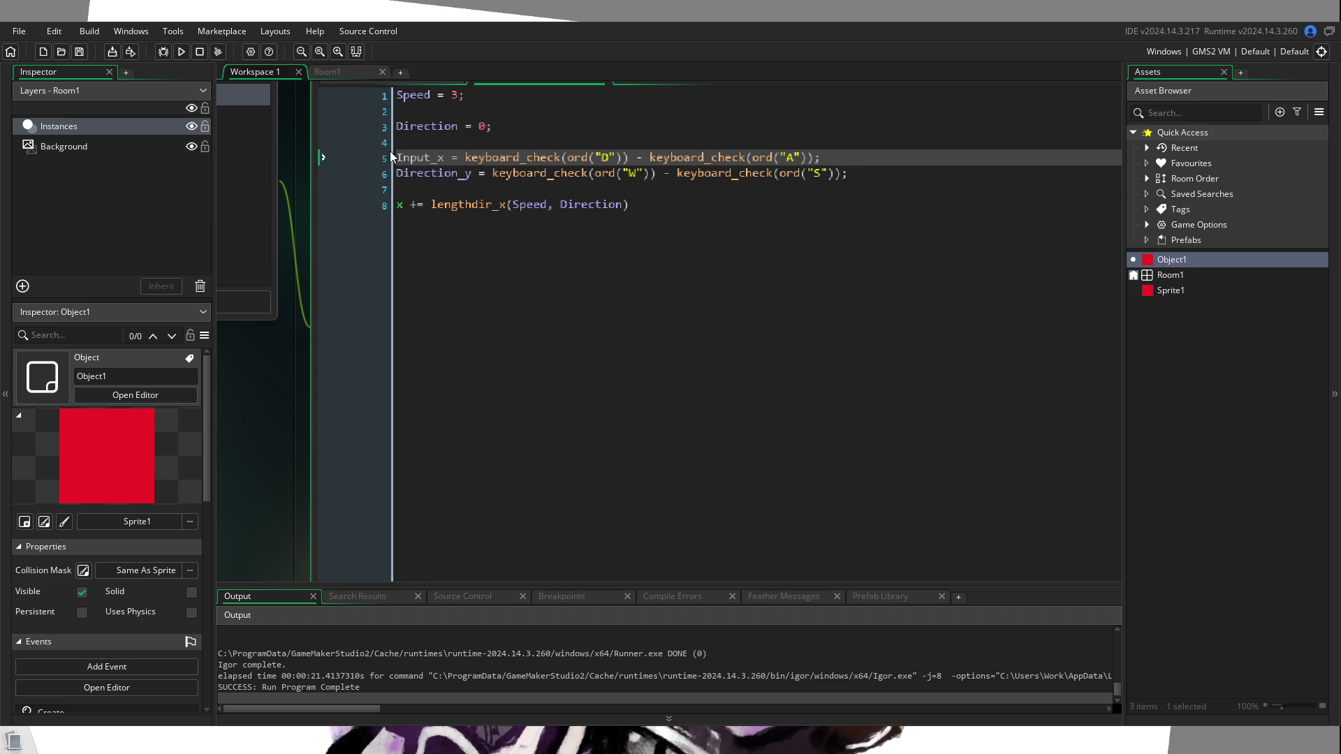
{"action": "key", "text": "Down"}
{"action": "key", "text": "BackSpace"}
{"action": "key", "text": "BackSpace"}
{"action": "key", "text": "BackSpace"}
{"action": "key", "text": "Delete"}
{"action": "key", "text": "Delete"}
{"action": "key", "text": "Delete"}
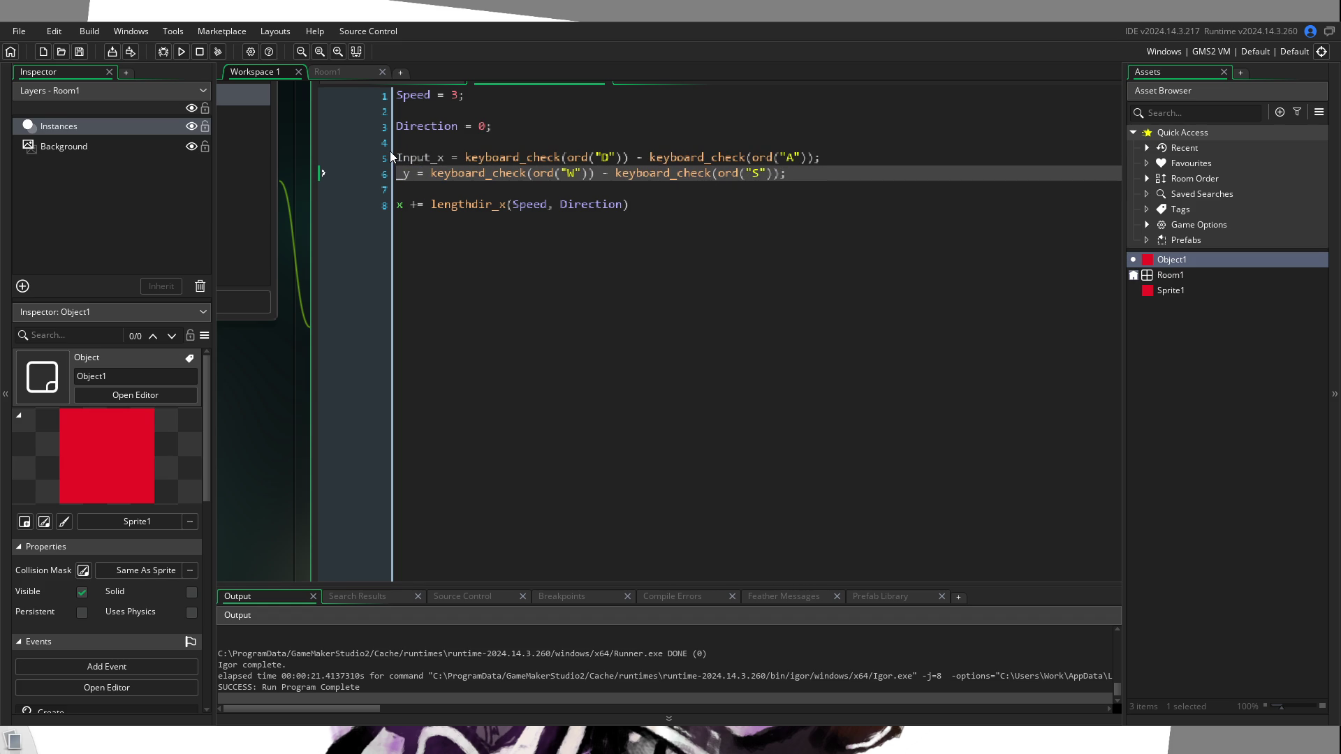
{"action": "type", "text": "Input"}
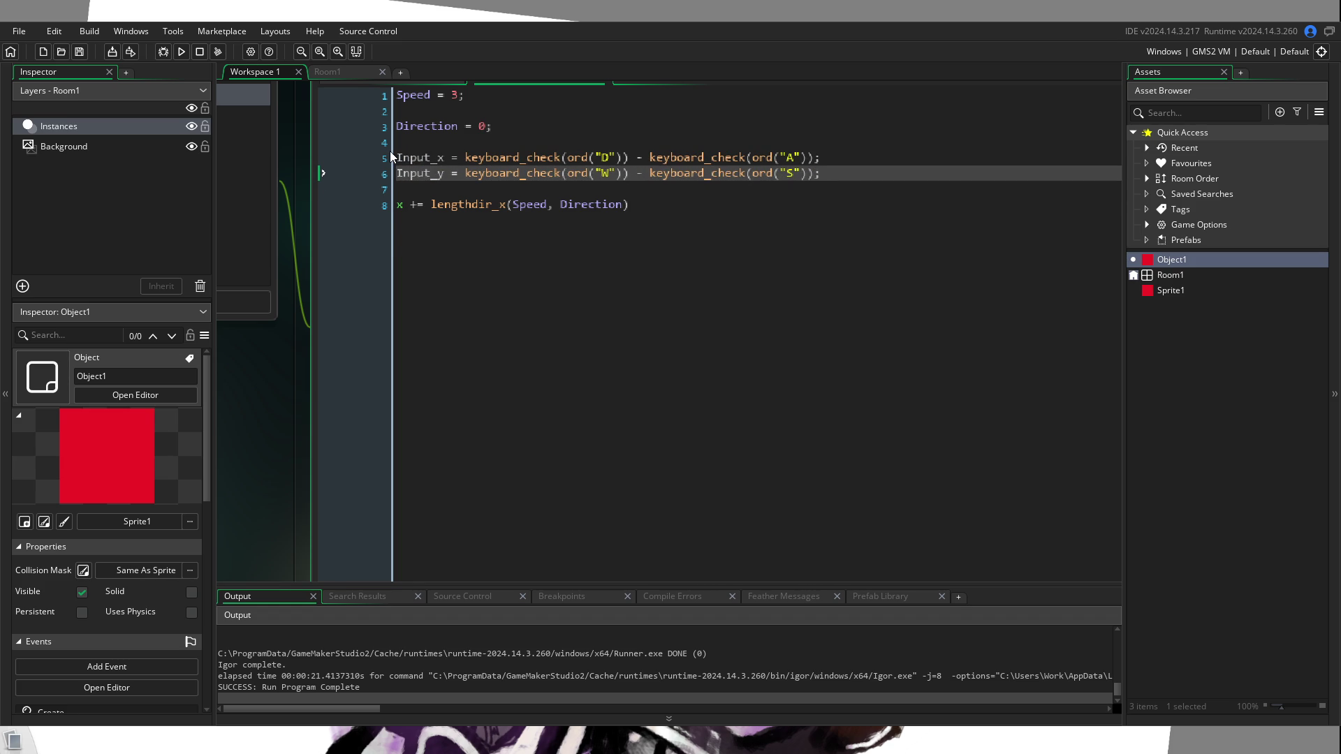
Step: Insert blank lines above the x movement line and begin a Direction point_direction line
{"action": "key", "text": "Down"}
{"action": "key", "text": "Return"}
{"action": "key", "text": "Return"}
{"action": "key", "text": "Up"}
{"action": "type", "text": "Dir"}
{"action": "key", "text": "BackSpace"}
{"action": "key", "text": "BackSpace"}
{"action": "type", "text": "irec"}
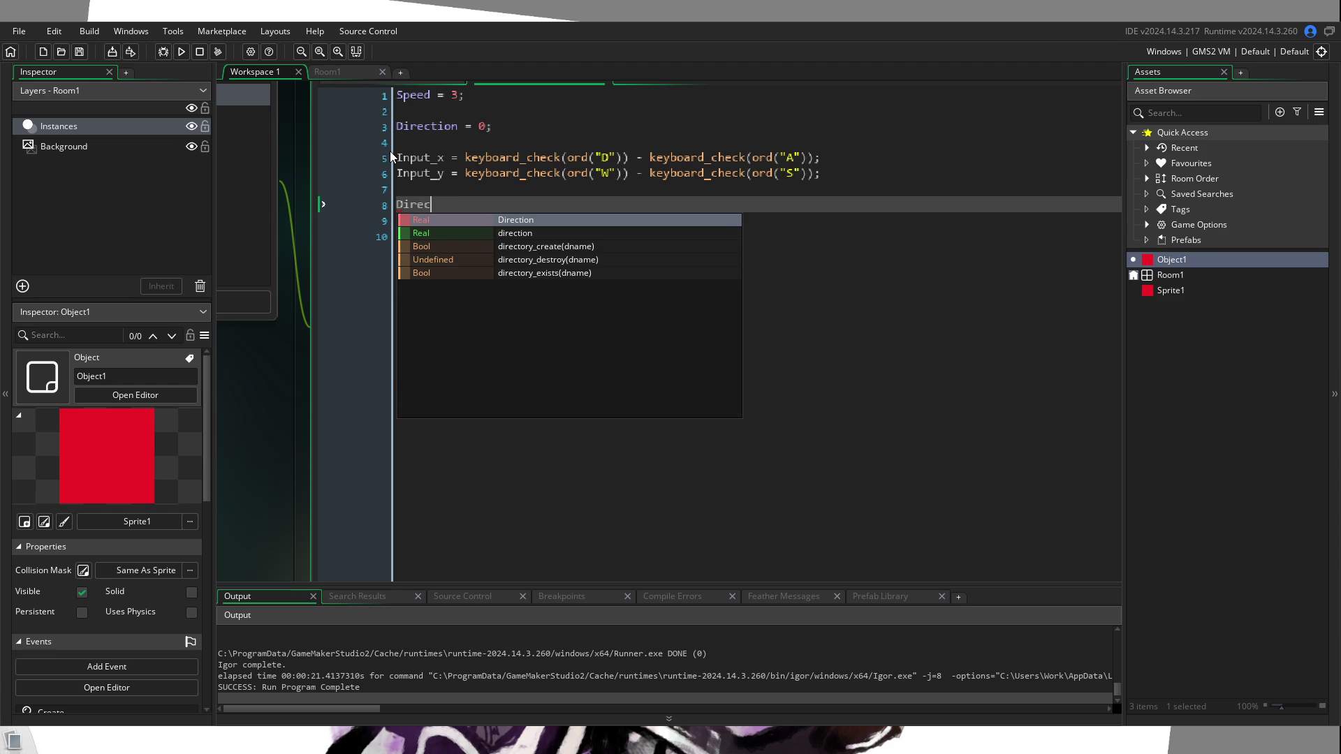
{"action": "type", "text": "tion_x = "}
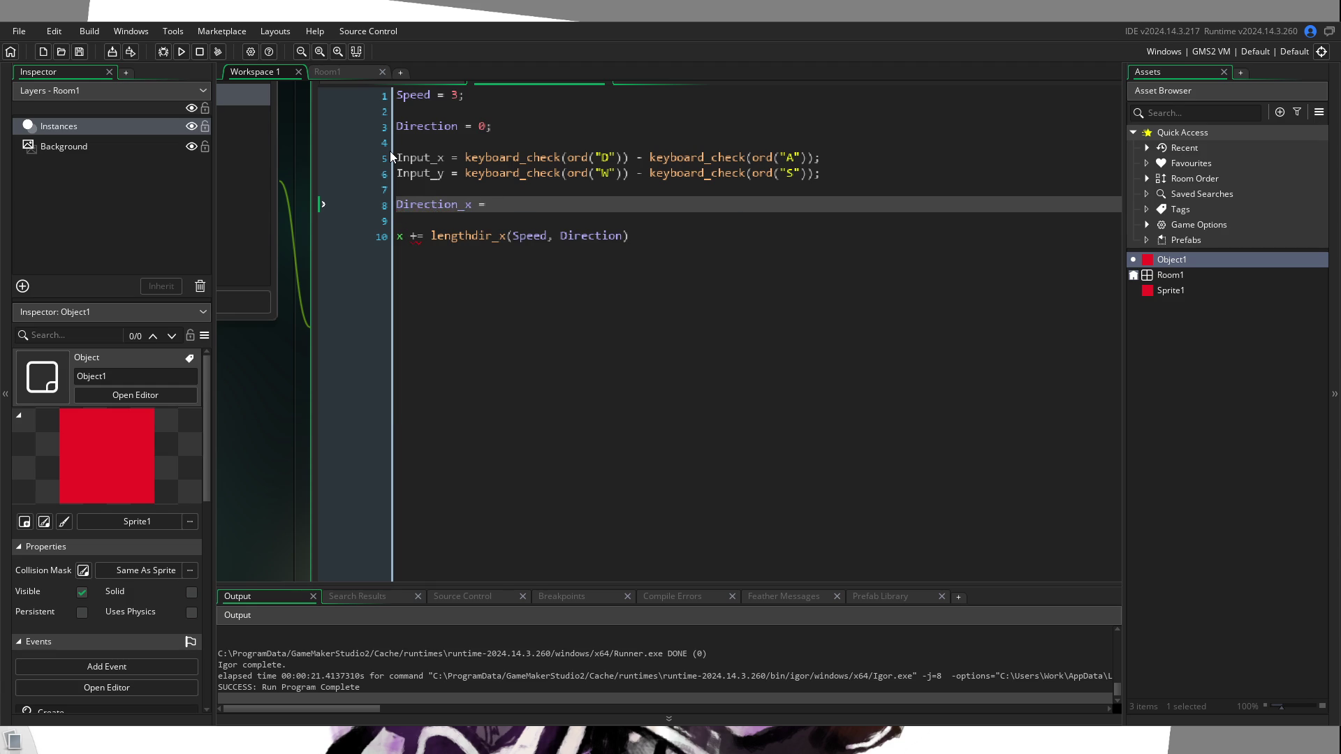
{"action": "type", "text": "point_d"}
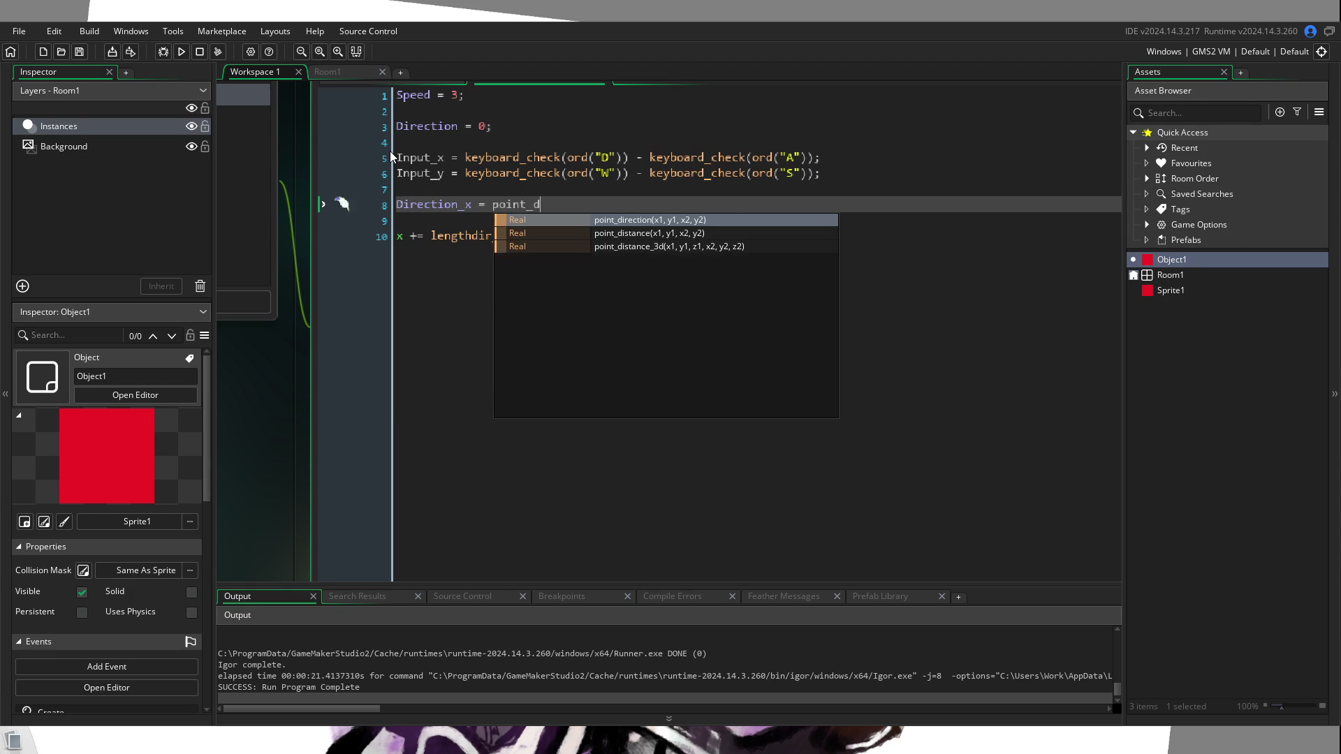
{"action": "type", "text": "irec"}
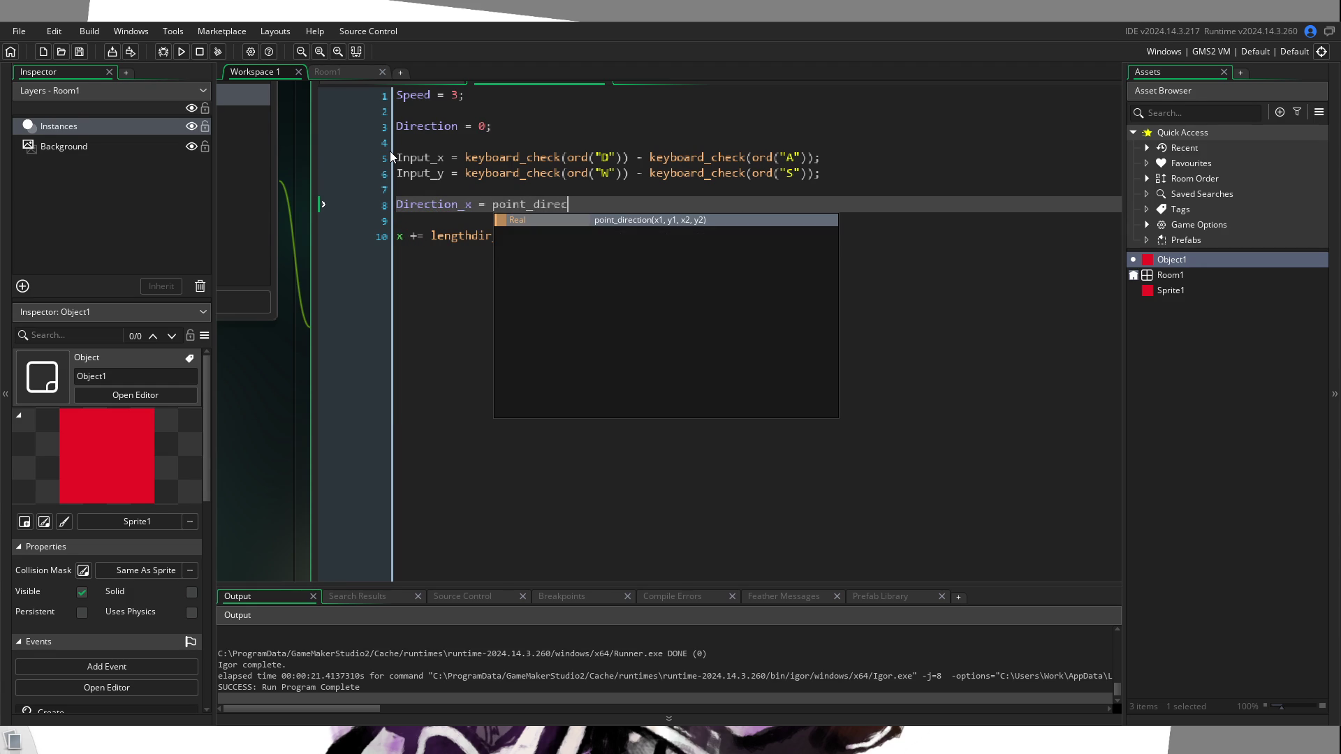
{"action": "key", "text": "BackSpace"}
{"action": "key", "text": "Return"}
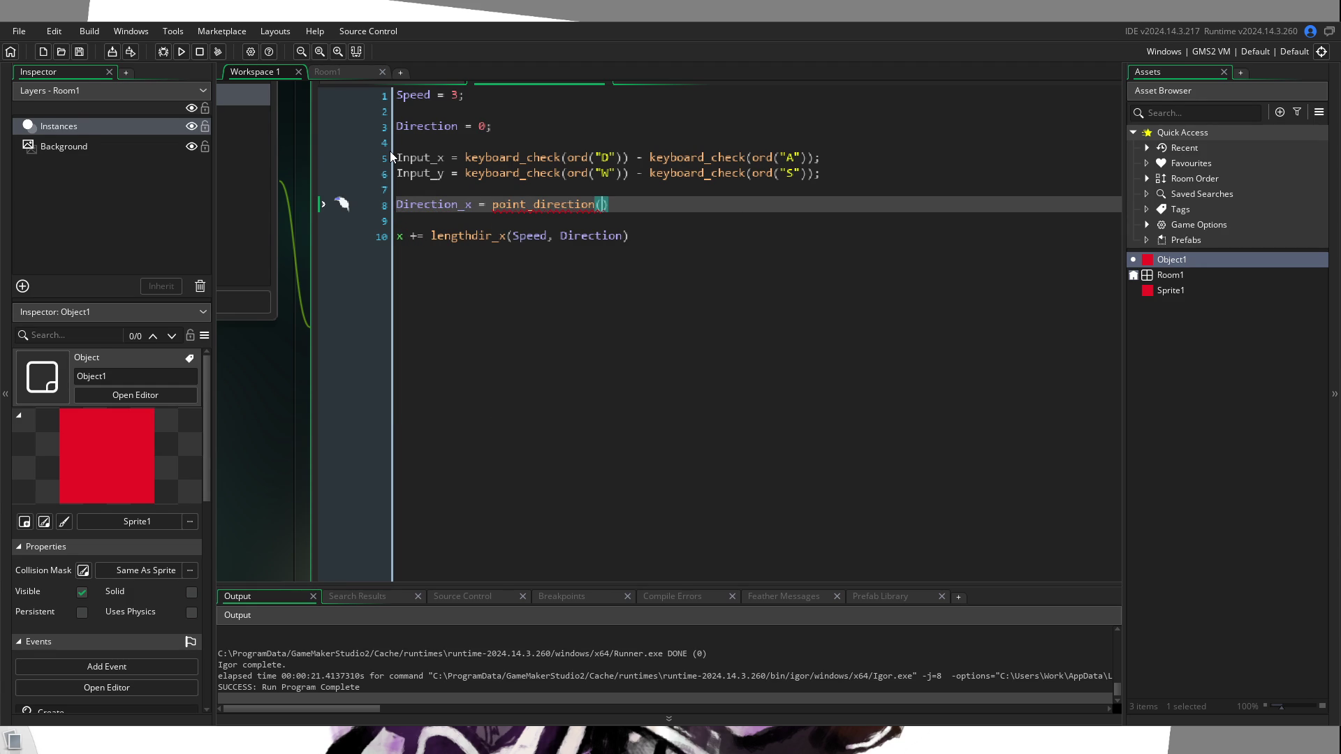
{"action": "type", "text": "0,0,"}
{"action": "type", "text": "I"}
{"action": "key", "text": "Return"}
{"action": "key", "text": "BackSpace"}
{"action": "key", "text": "BackSpace"}
{"action": "key", "text": "BackSpace"}
{"action": "key", "text": "BackSpace"}
{"action": "key", "text": "BackSpace"}
{"action": "key", "text": "BackSpace"}
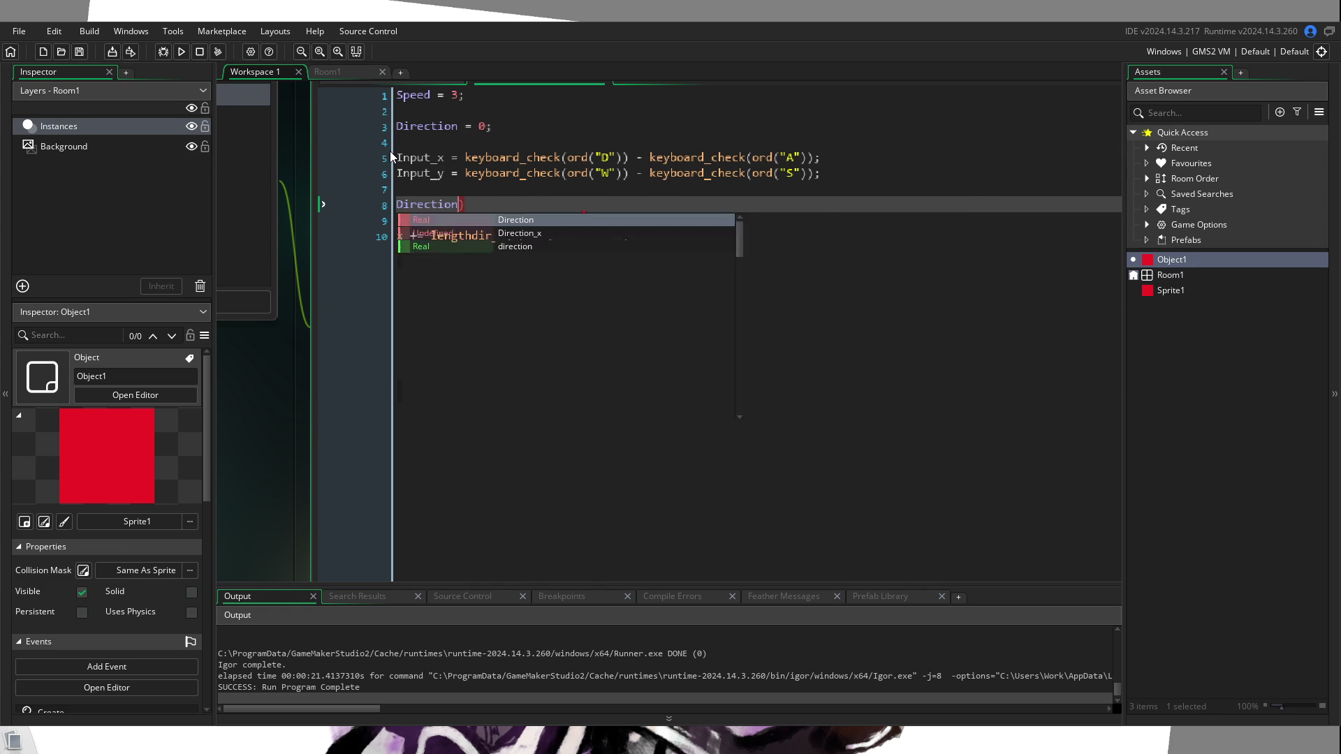
Step: Finish line 8 as Direction = point_direction(0,0,Input_x, Input_y)
{"action": "key", "text": "Delete"}
{"action": "type", "text": "= "}
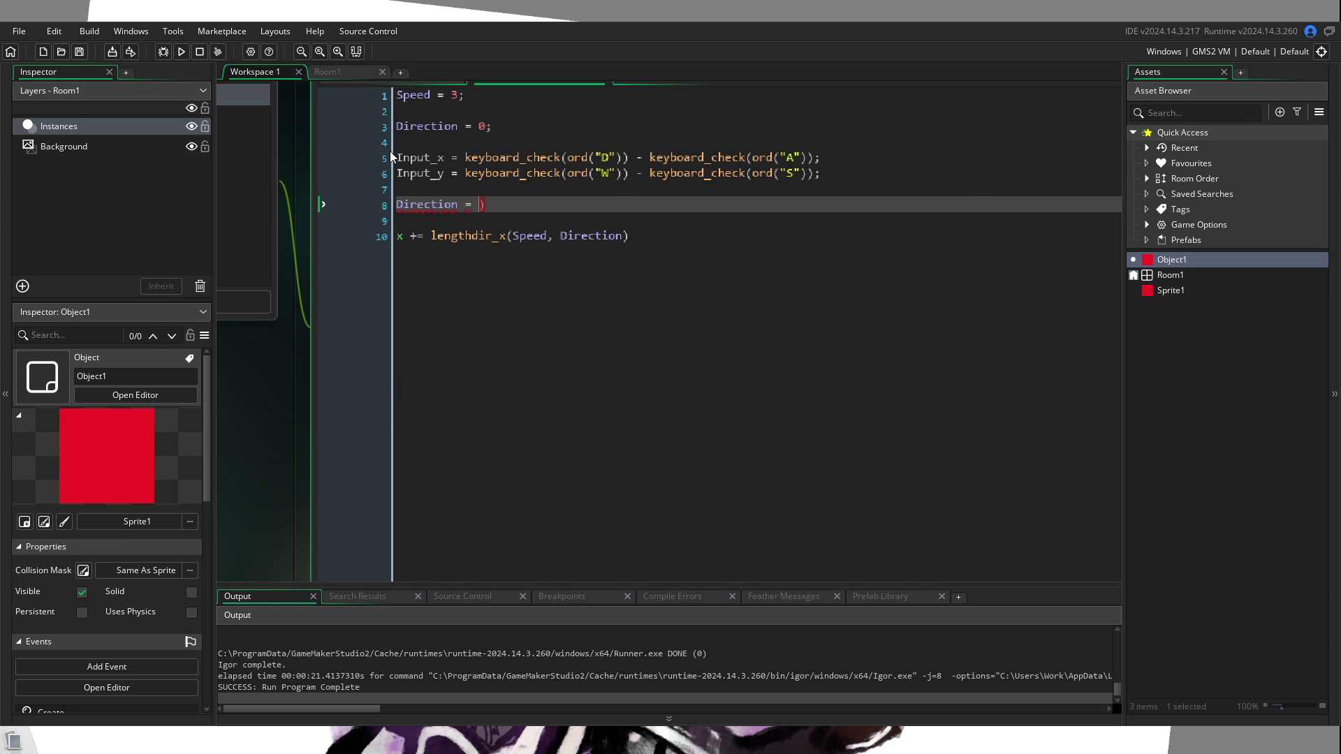
{"action": "type", "text": "poi"}
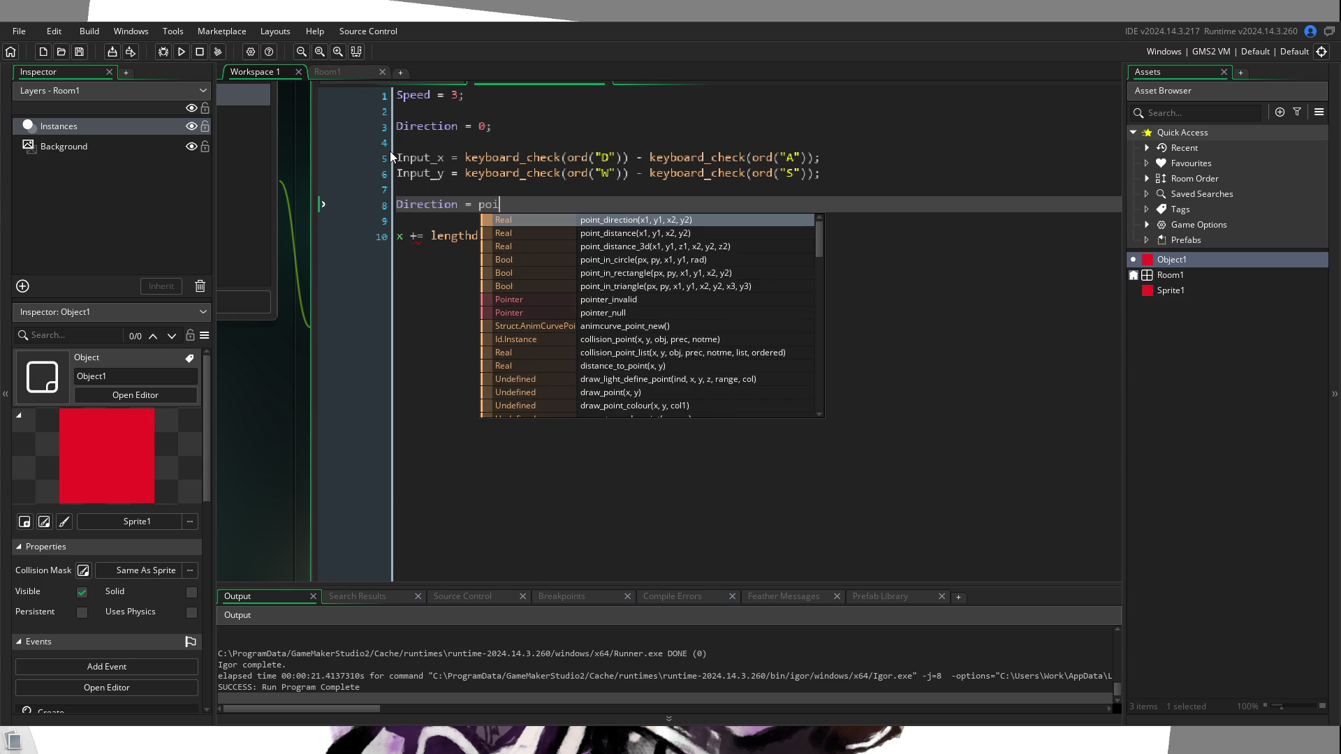
{"action": "type", "text": "nt_di"}
{"action": "key", "text": "Return"}
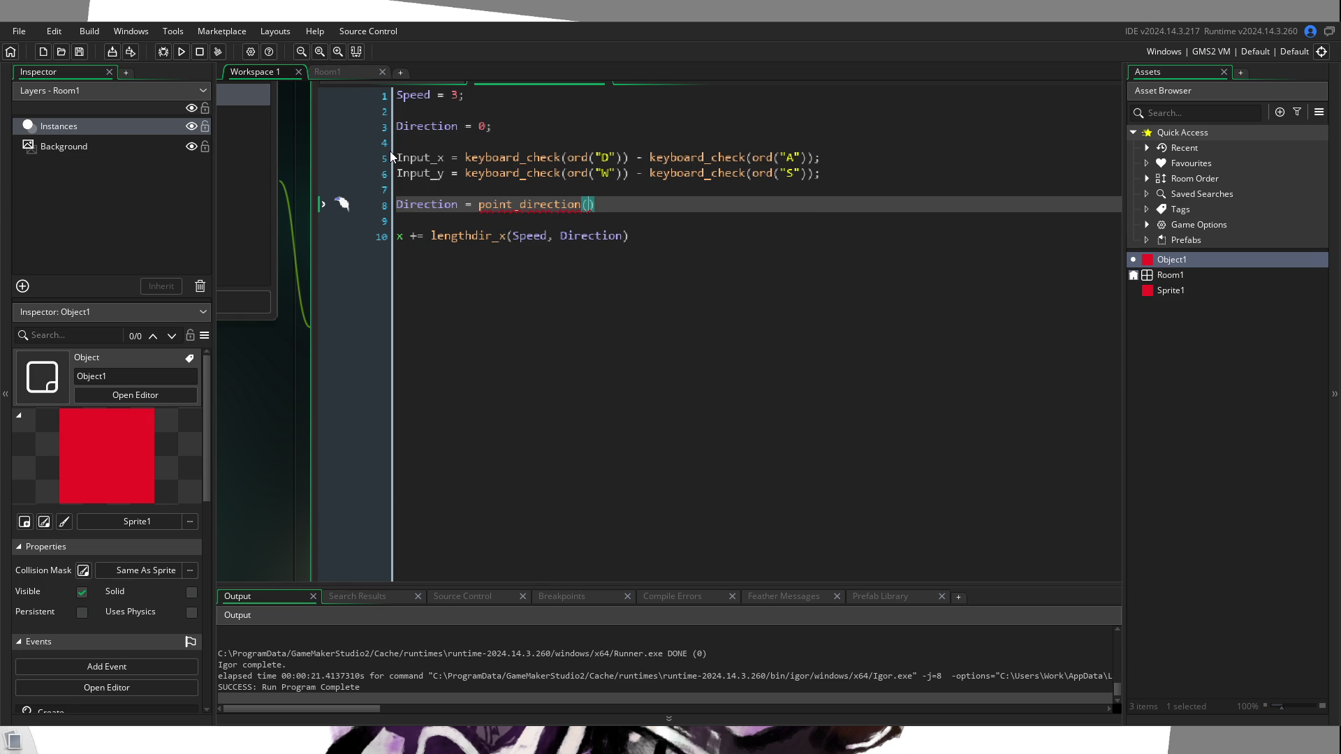
{"action": "scroll", "coordinate": [476, 257], "scroll_direction": "down", "scroll_amount": 2}
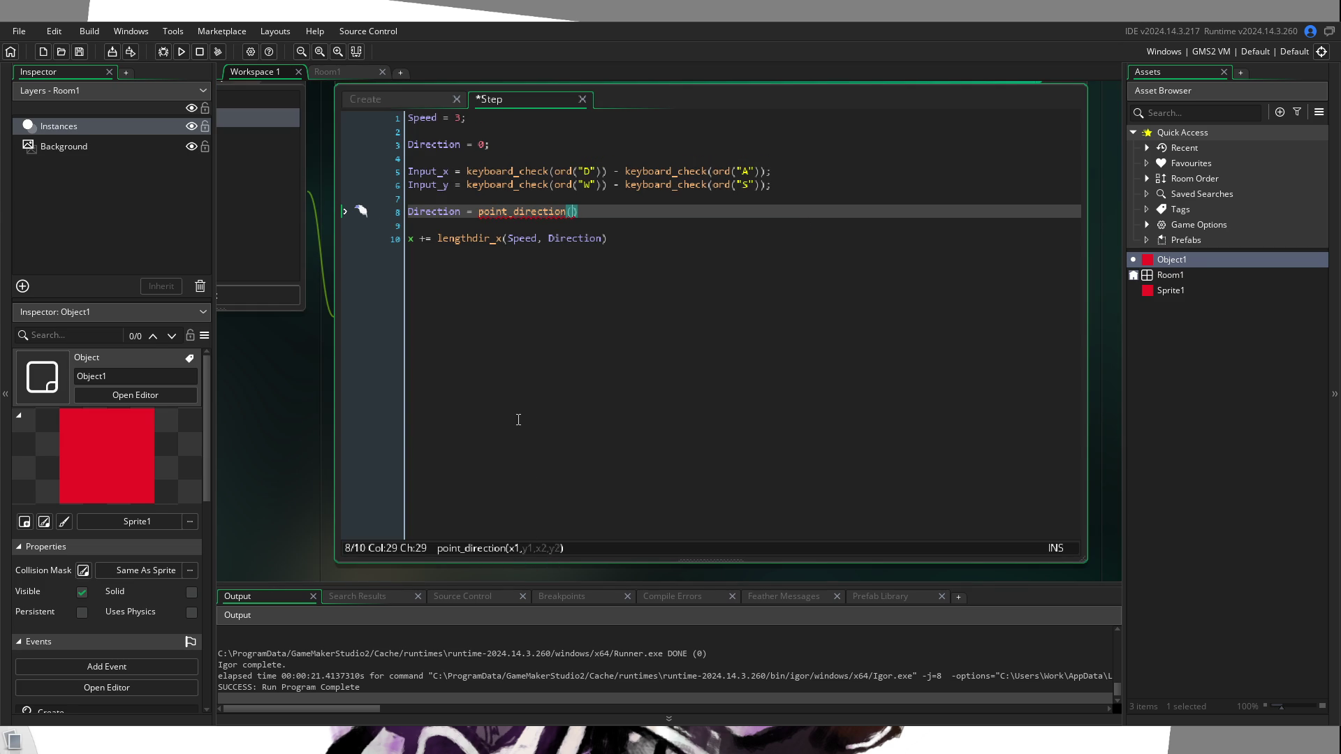
{"action": "type", "text": "0,0,"}
{"action": "type", "text": "In"}
{"action": "key", "text": "Return"}
{"action": "type", "text": ", Inp"}
{"action": "type", "text": "u"}
{"action": "key", "text": "Down"}
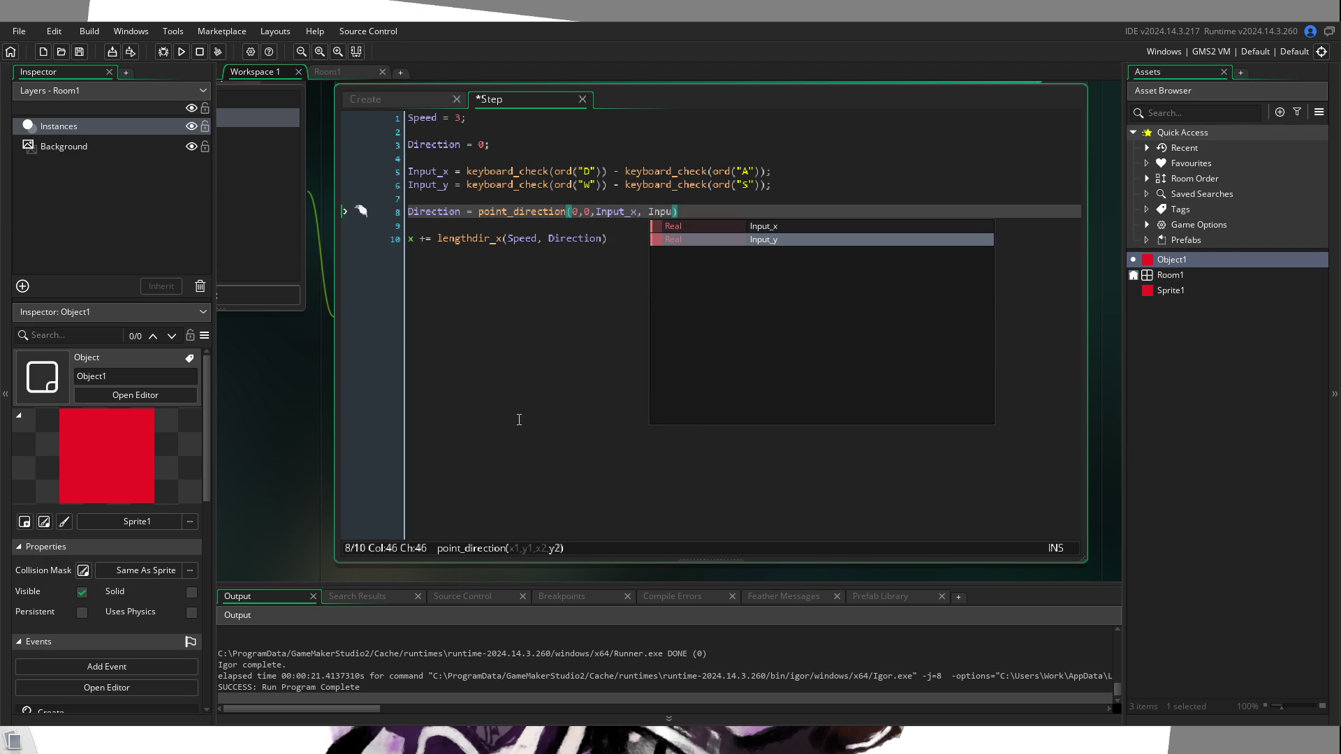
{"action": "key", "text": "Return"}
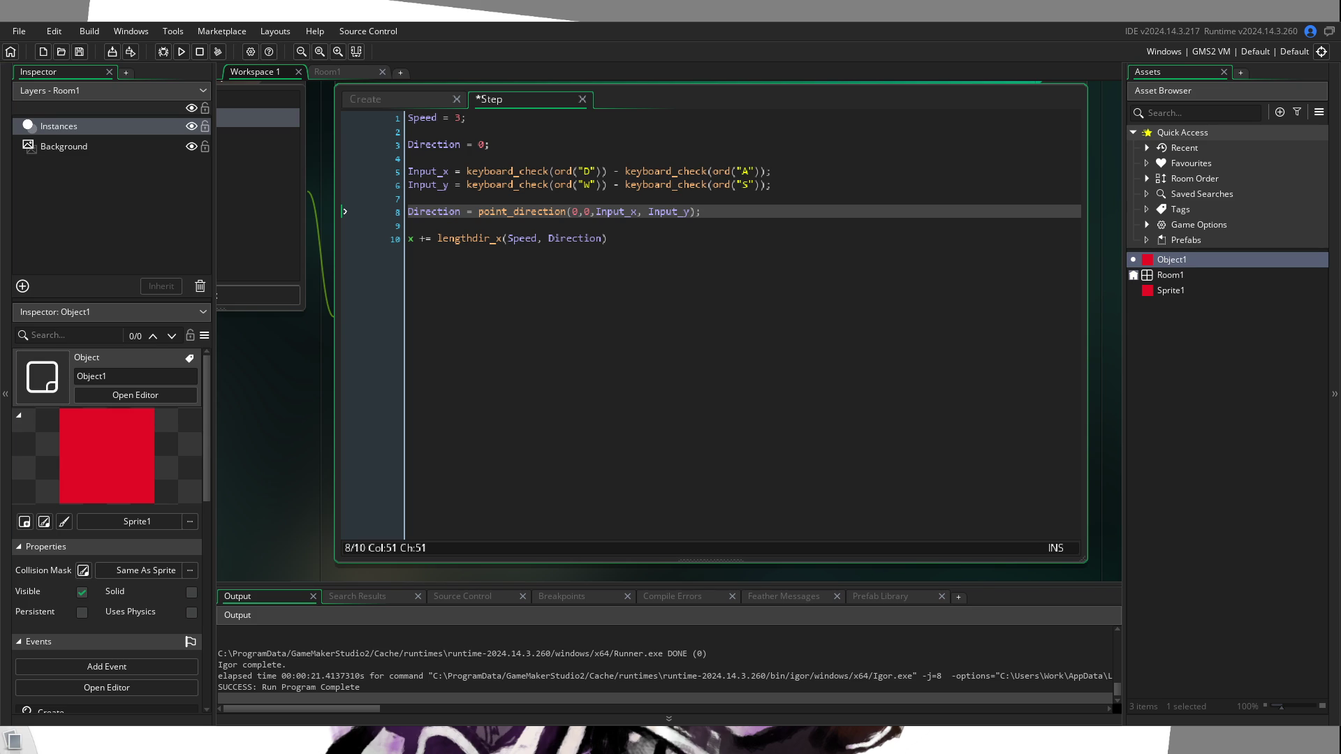
Step: Add line 11 as y += lengthdir_y(Speed, Direction); below line 10
{"action": "left_click", "coordinate": [776, 256]}
{"action": "type", "text": ";"}
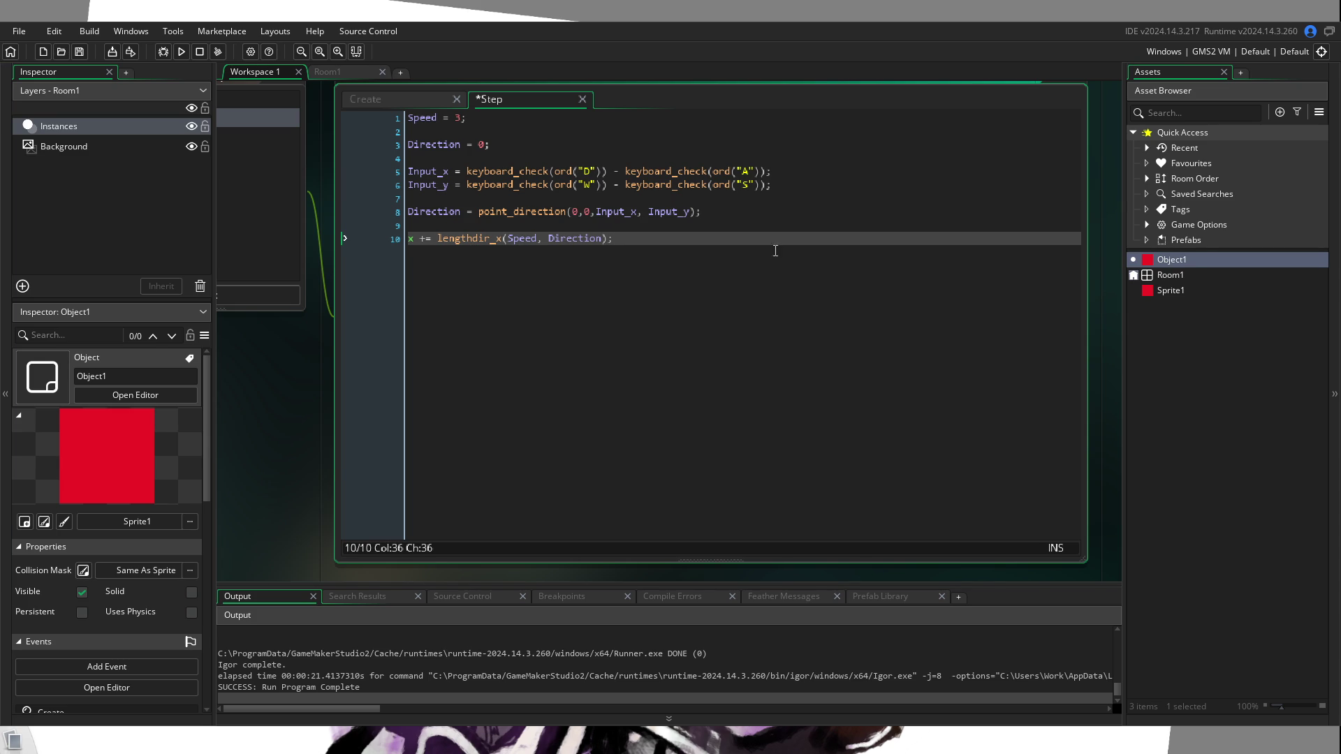
{"action": "key", "text": "Return"}
{"action": "type", "text": "y"}
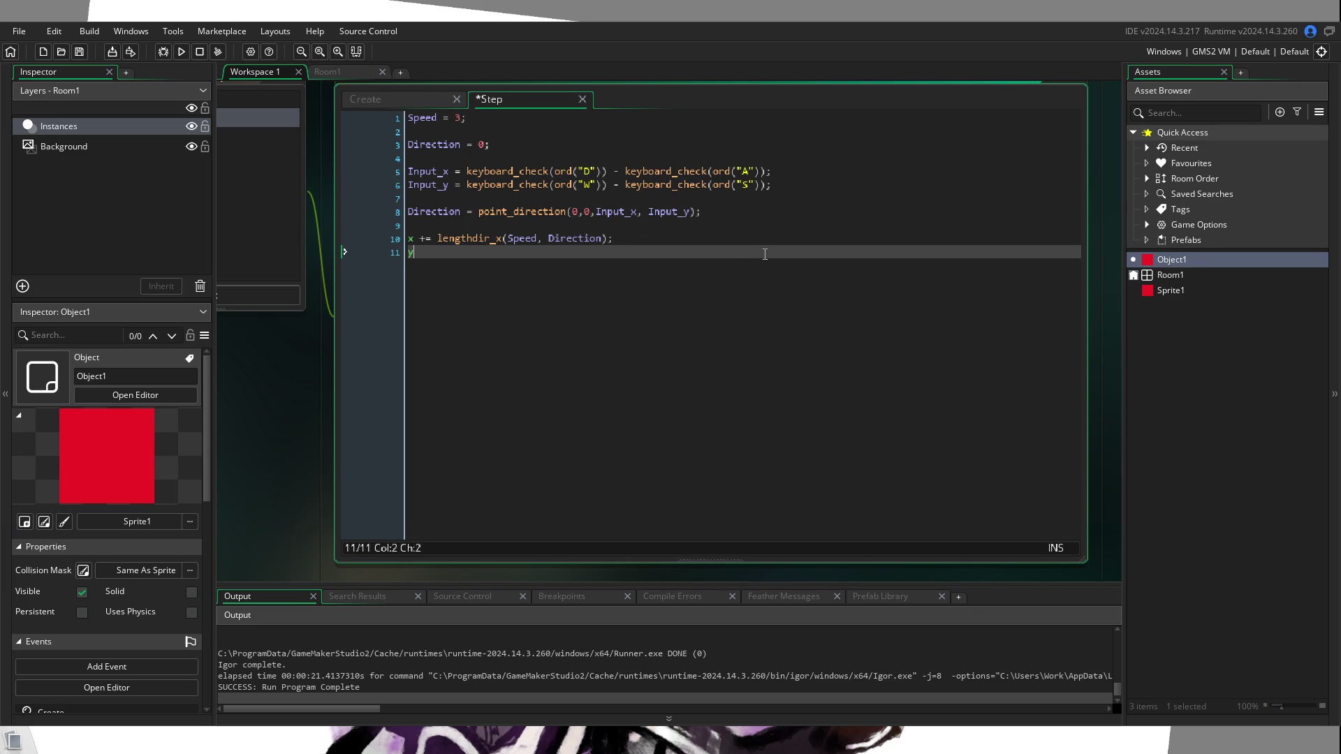
{"action": "type", "text": " += length"}
{"action": "type", "text": "dir_y"}
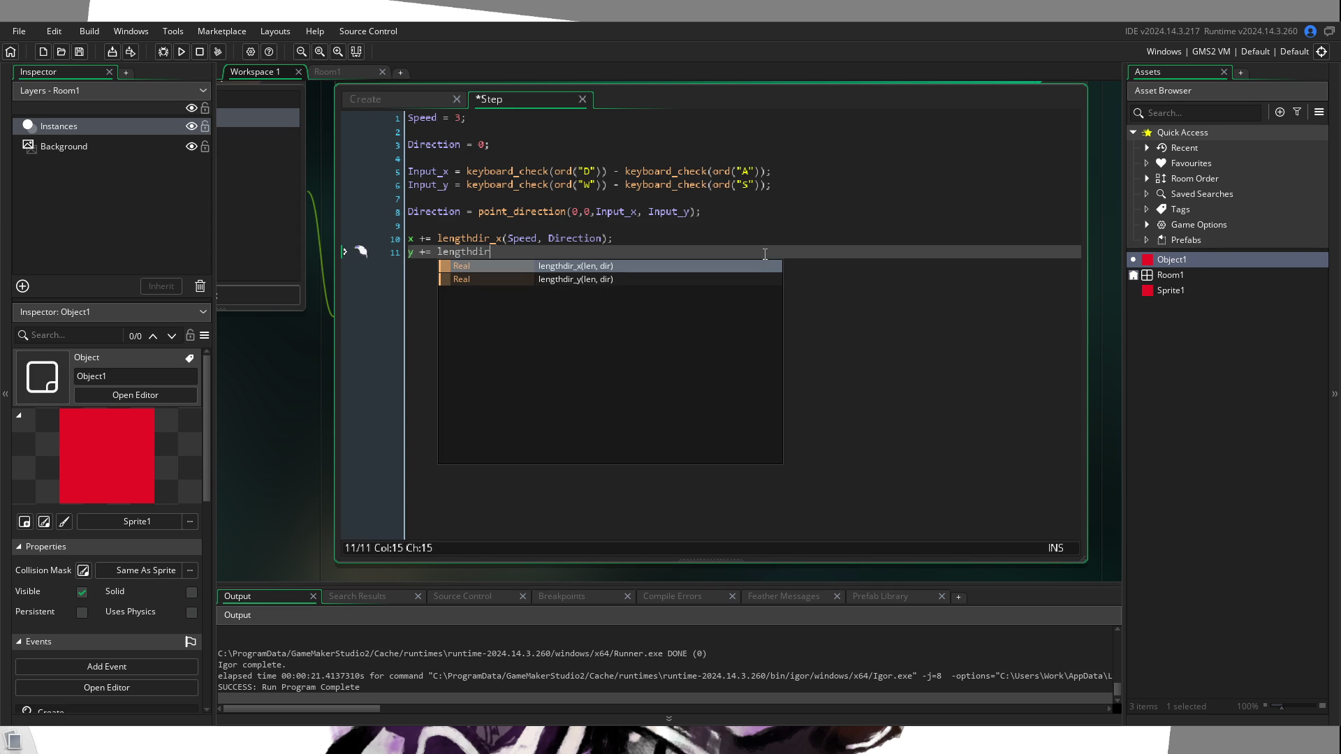
{"action": "type", "text": "();"}
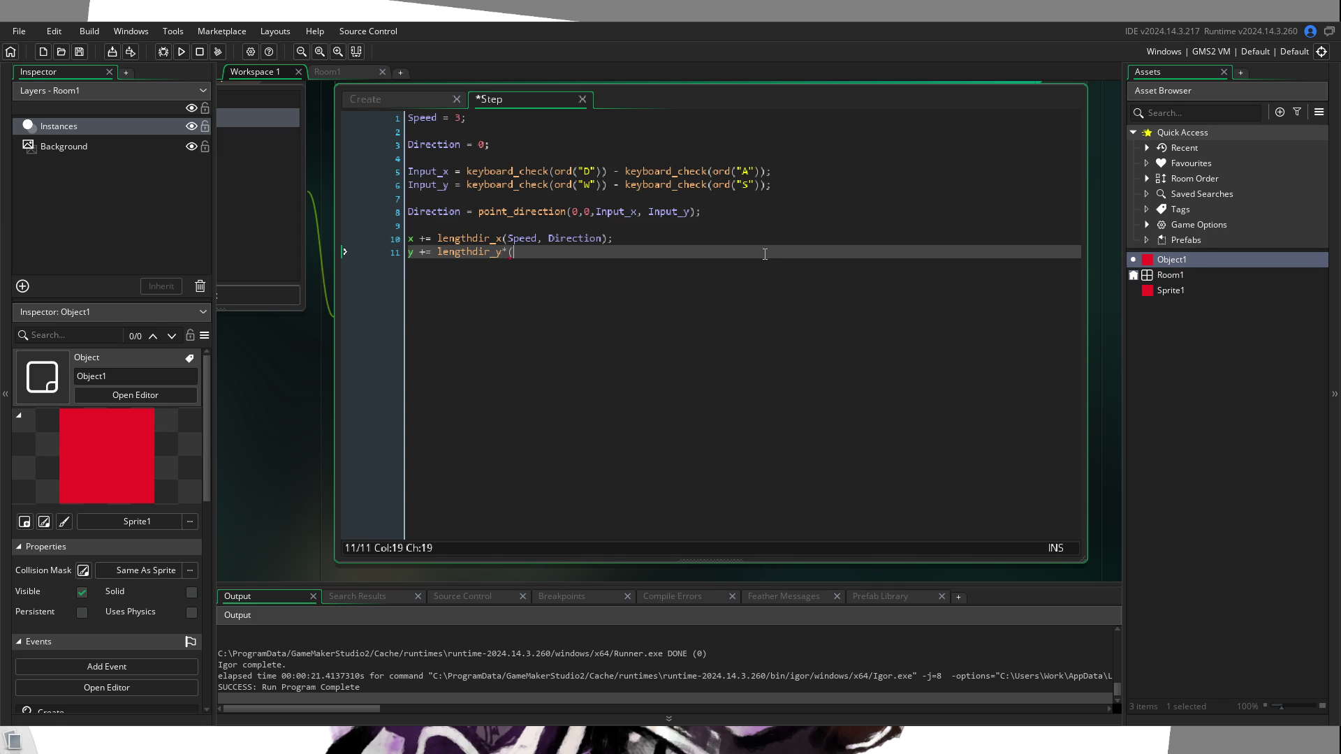
{"action": "key", "text": "Left"}
{"action": "key", "text": "Left"}
{"action": "type", "text": "Speed,"}
{"action": "type", "text": " D"}
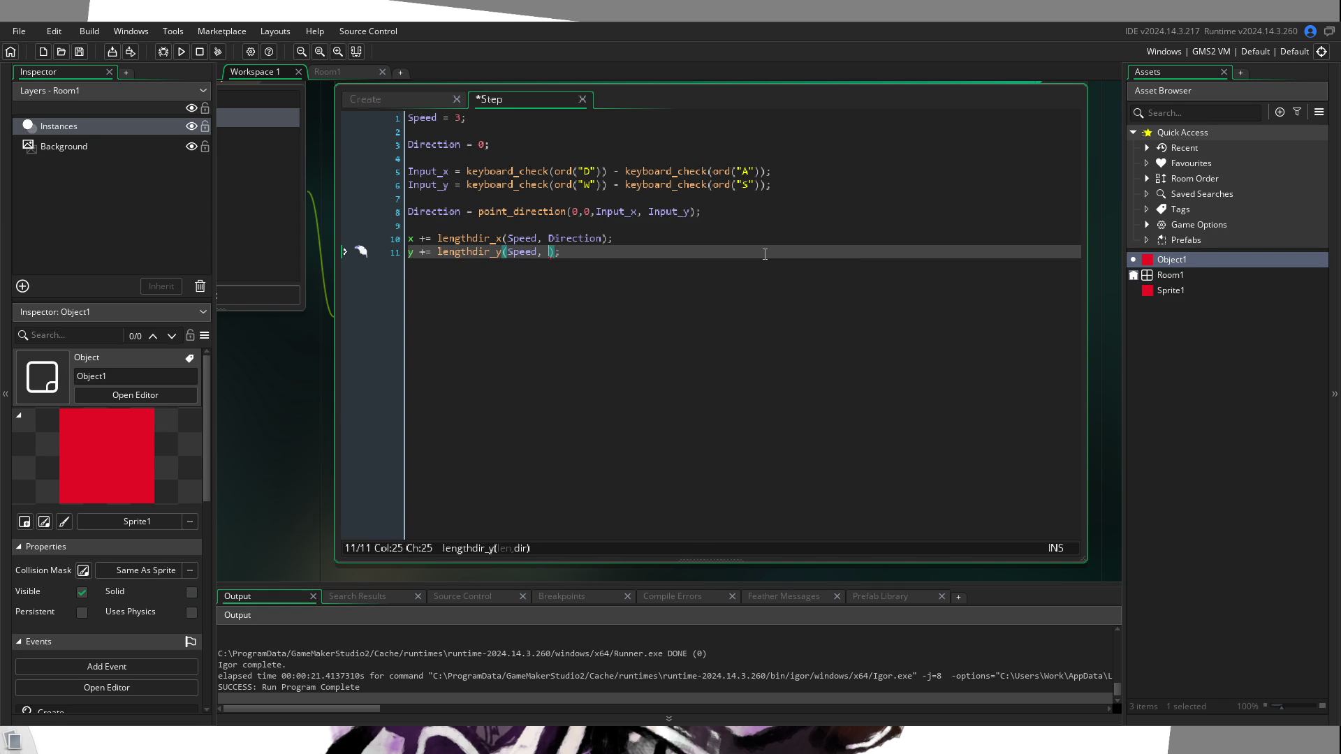
{"action": "key", "text": "Return"}
{"action": "left_click", "coordinate": [534, 255]}
Step: Save the code and run the game with F5, launching it a second time
{"action": "mouse_move", "coordinate": [475, 250]}
{"action": "key", "text": "F5"}
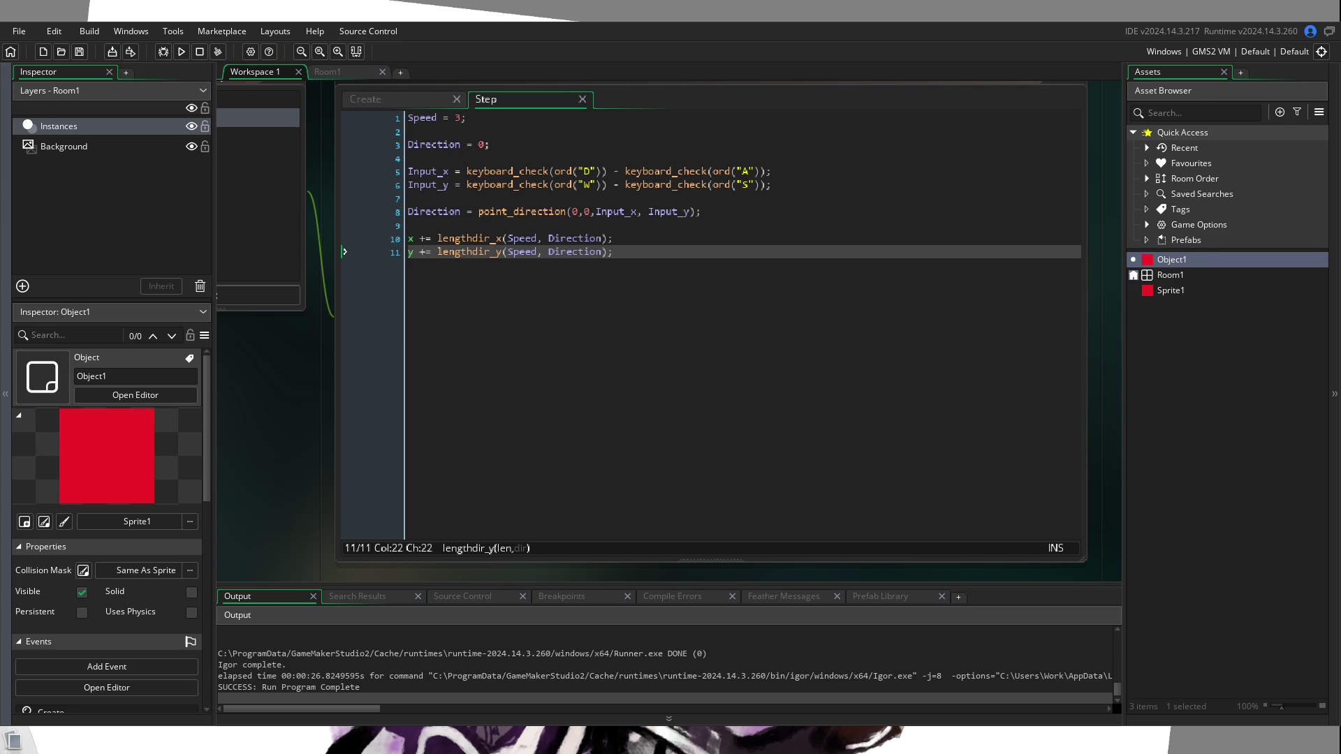
{"action": "key", "text": "F5"}
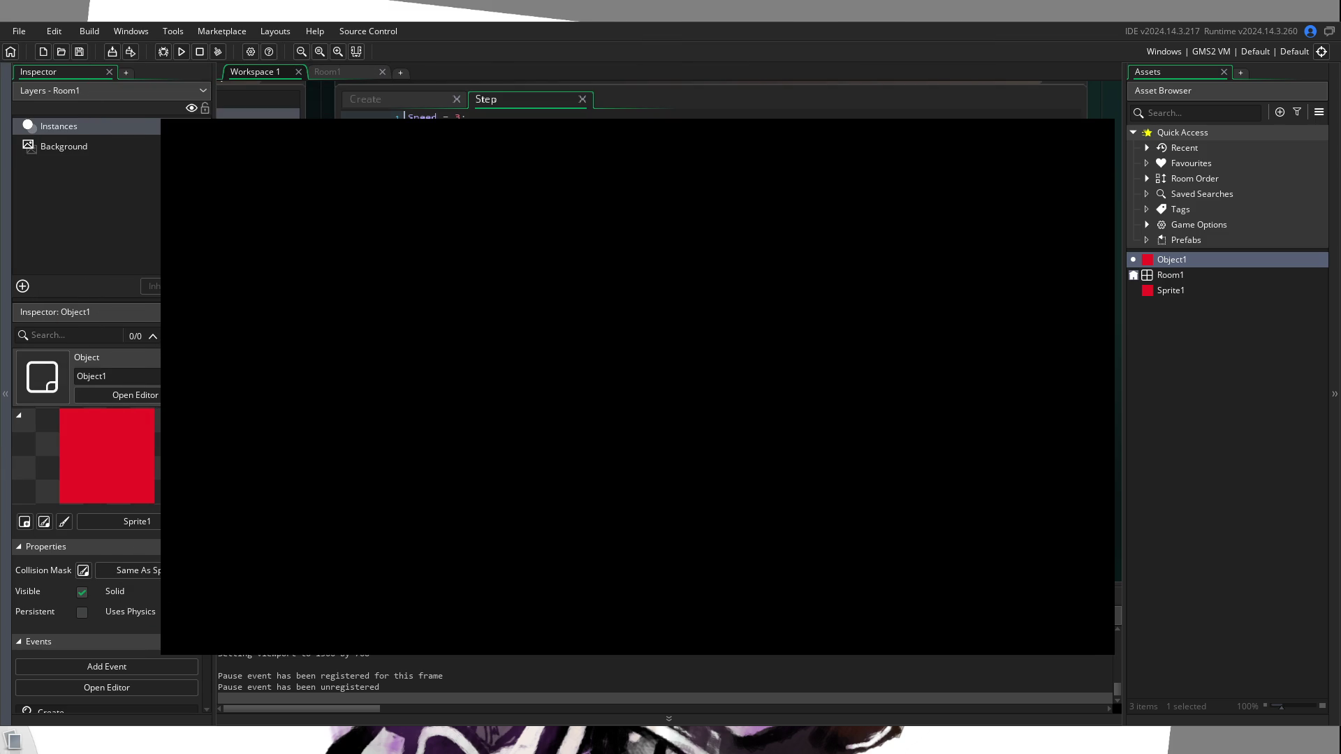
Step: Restart the game with a fresh build from the toolbar
{"action": "left_click", "coordinate": [180, 51]}
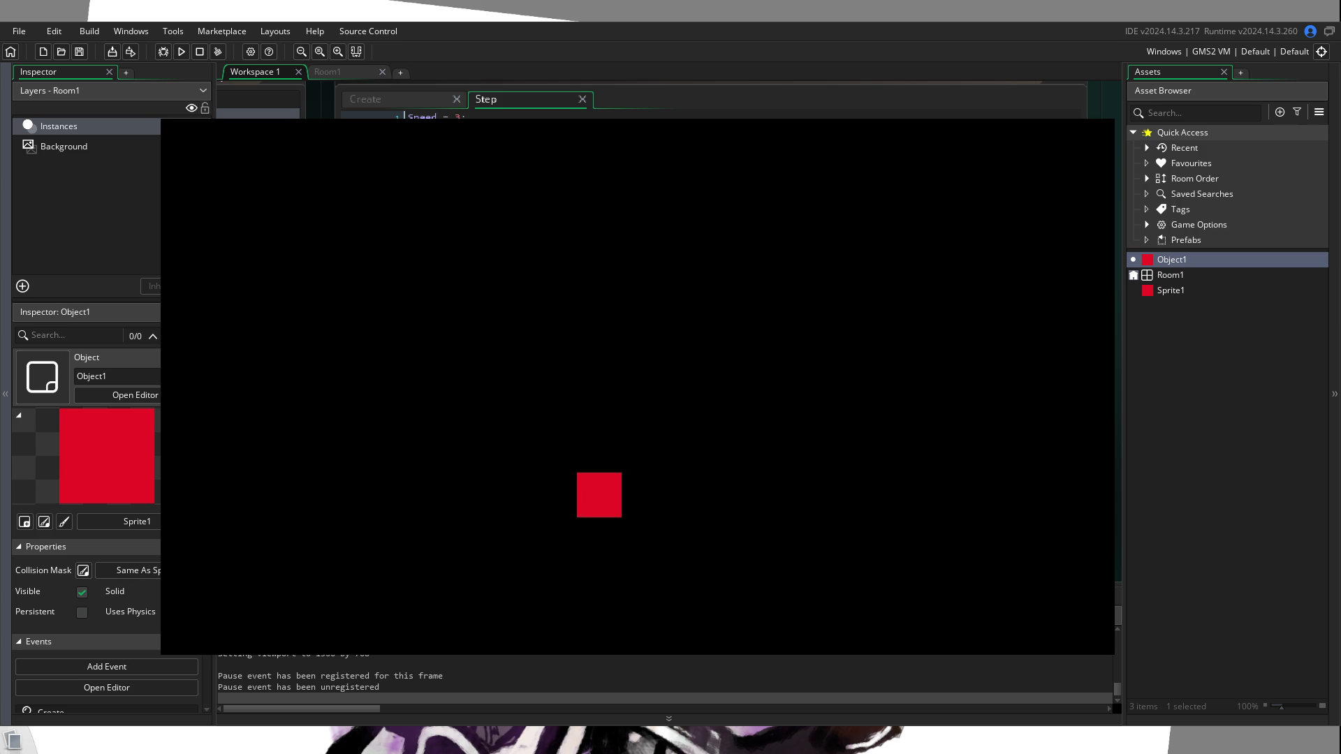
Step: Close the running game window and return to the blank line before the movement code
{"action": "key", "text": "alt+F4"}
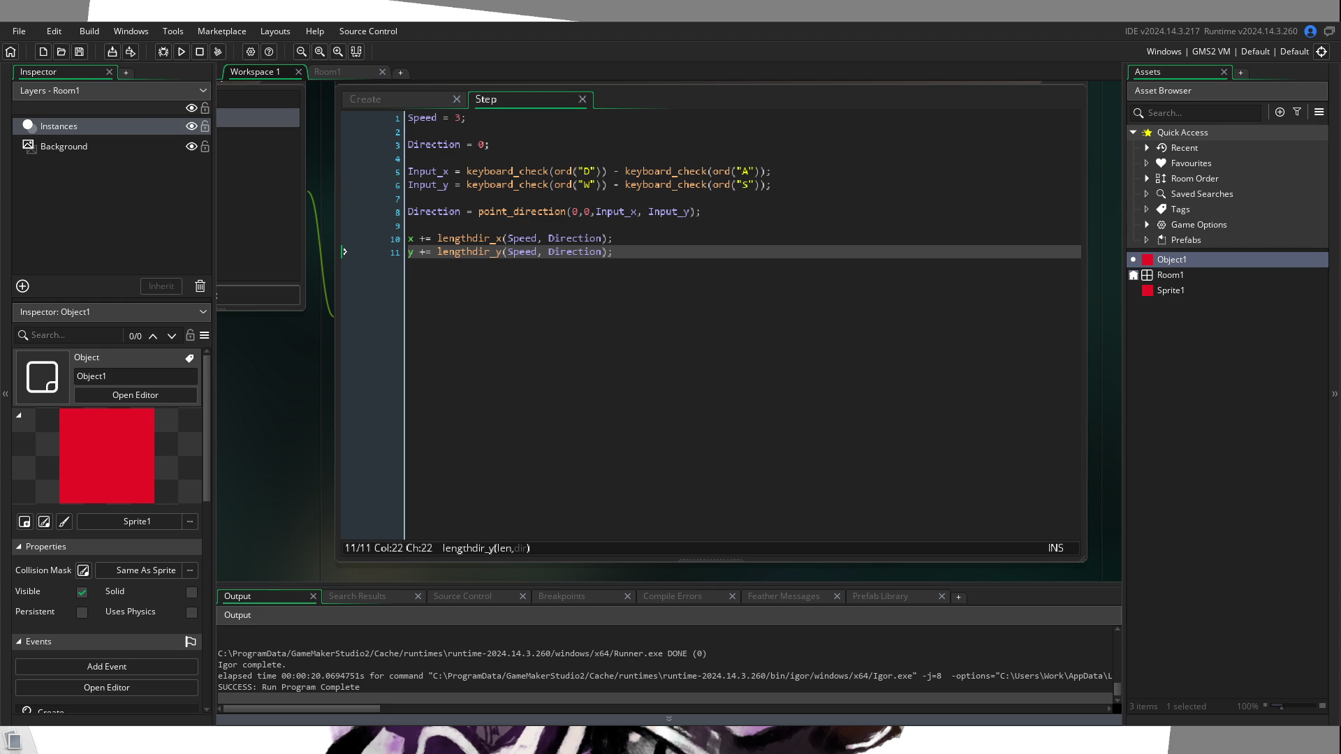
{"action": "left_click", "coordinate": [585, 227]}
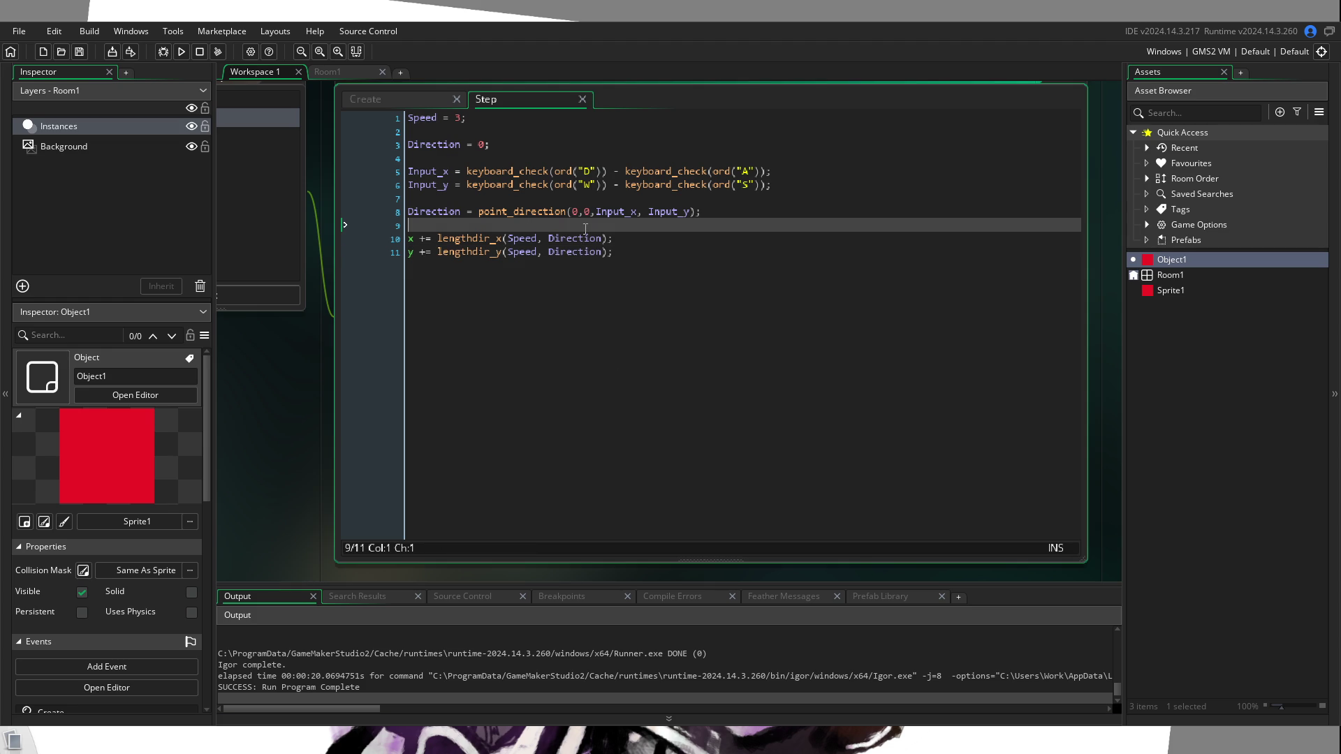
Step: Add an if (Input_y or Input_x) condition and enclose both movement lines in { } braces
{"action": "key", "text": "Return"}
{"action": "key", "text": "Return"}
{"action": "type", "text": "if ("}
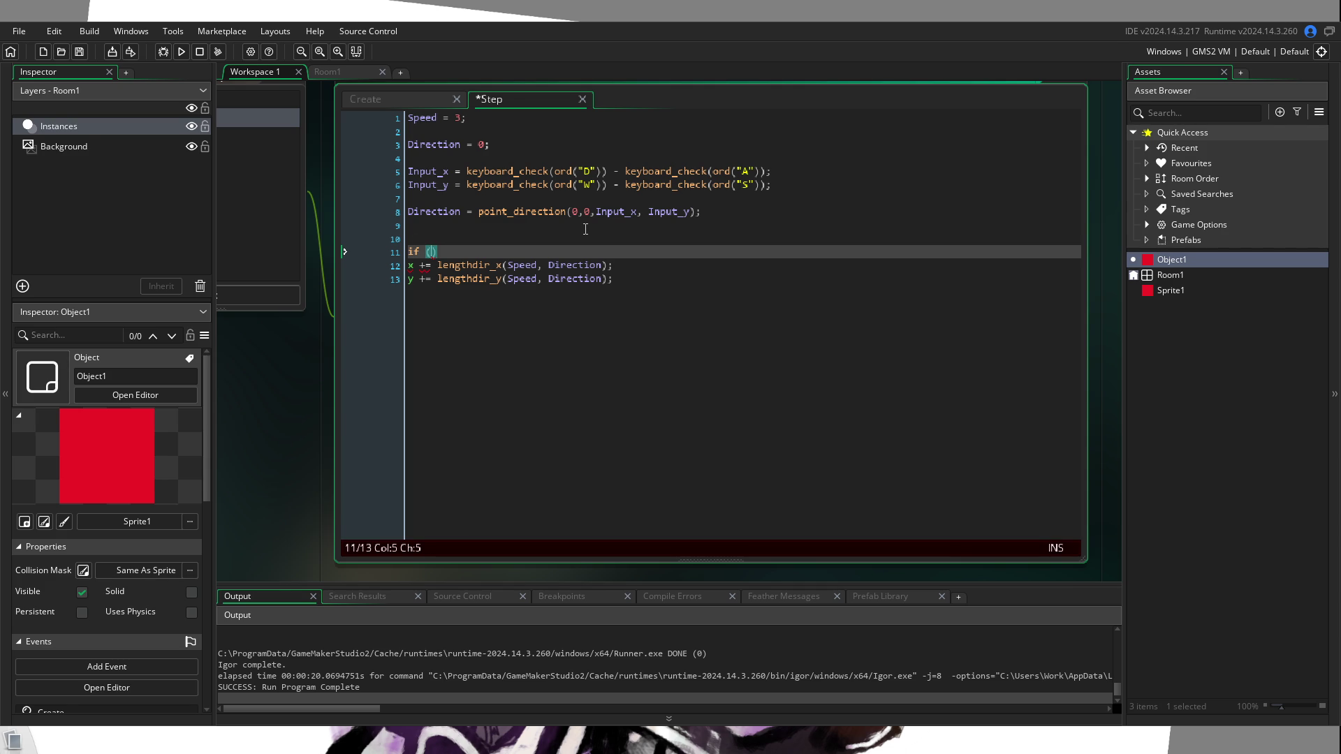
{"action": "type", "text": "Input_y or In"}
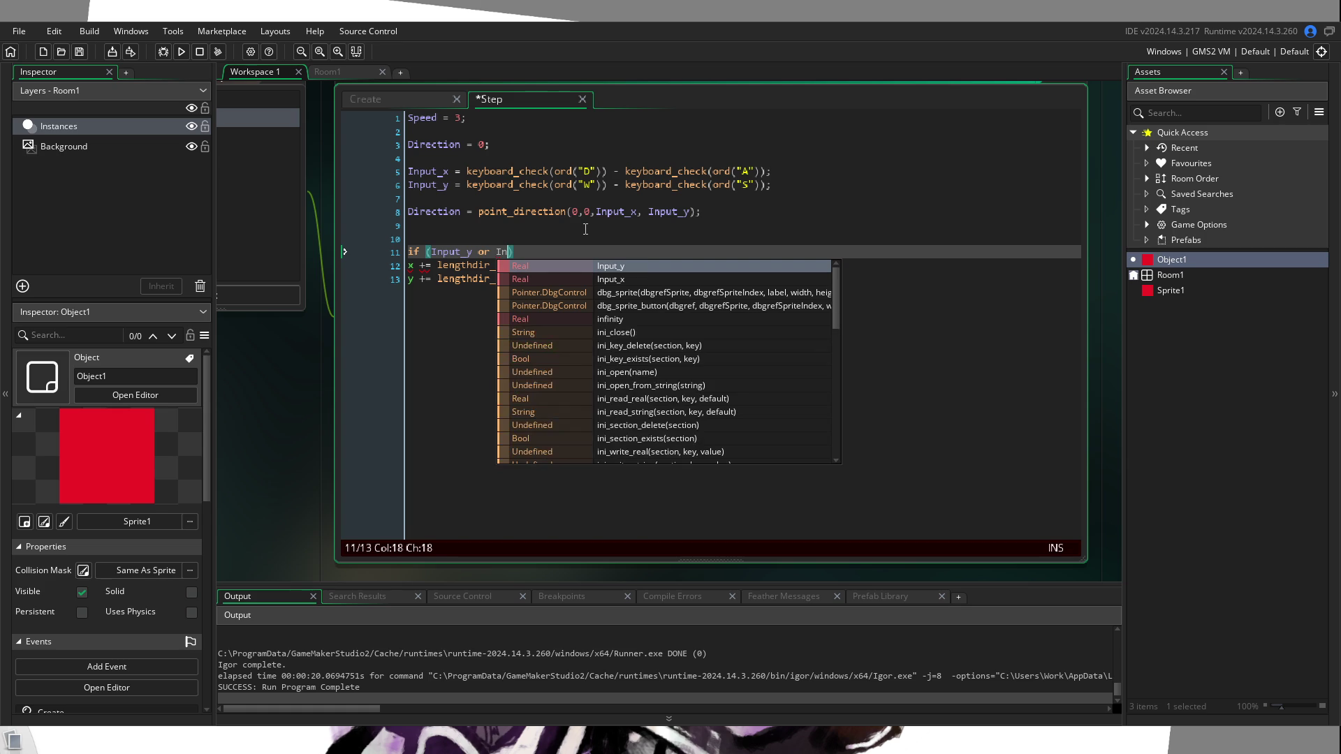
{"action": "key", "text": "Down"}
{"action": "key", "text": "Return"}
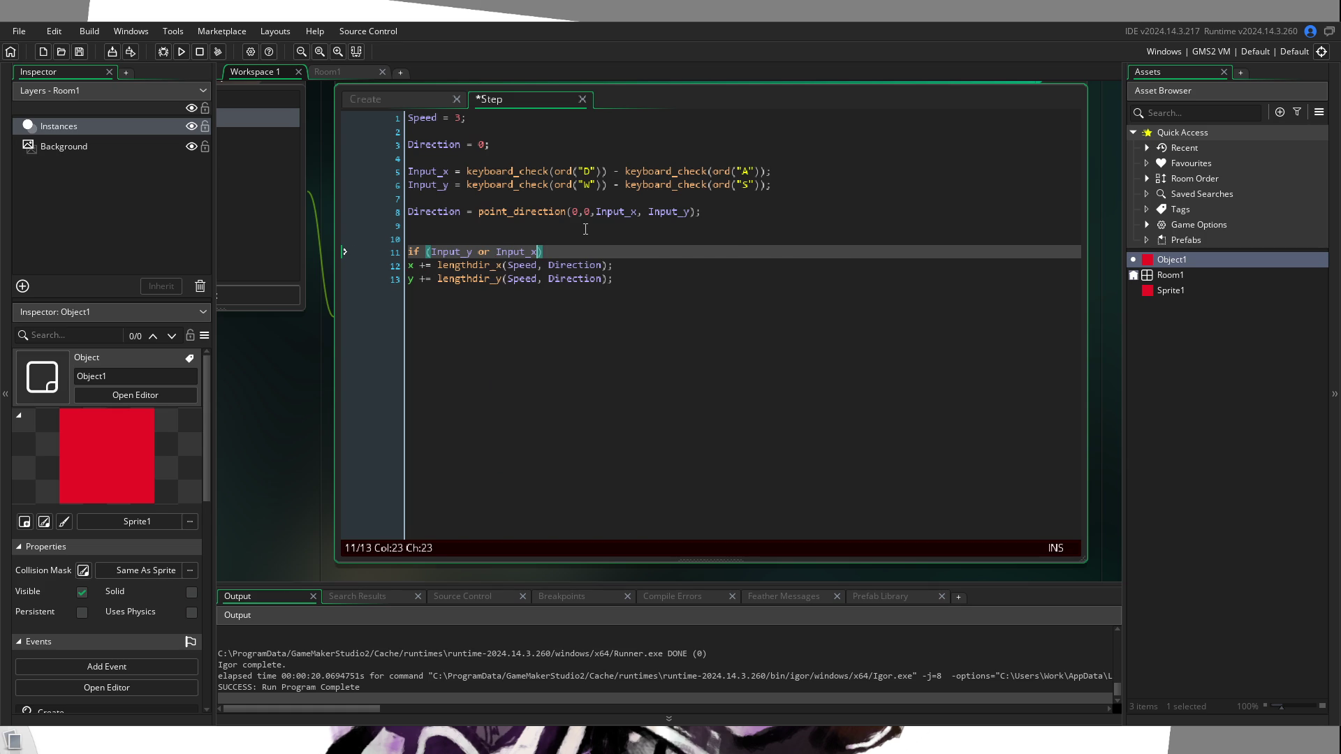
{"action": "key", "text": "Return"}
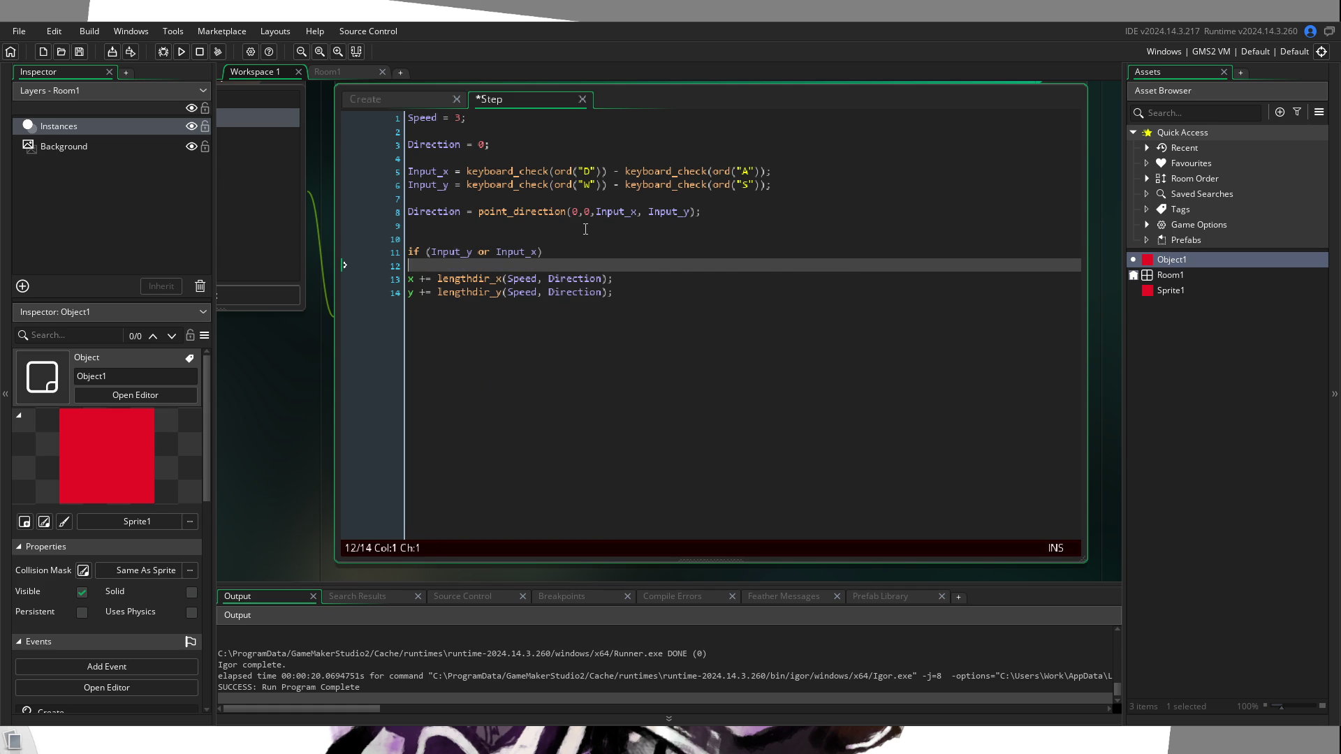
{"action": "type", "text": "{"}
{"action": "key", "text": "Down"}
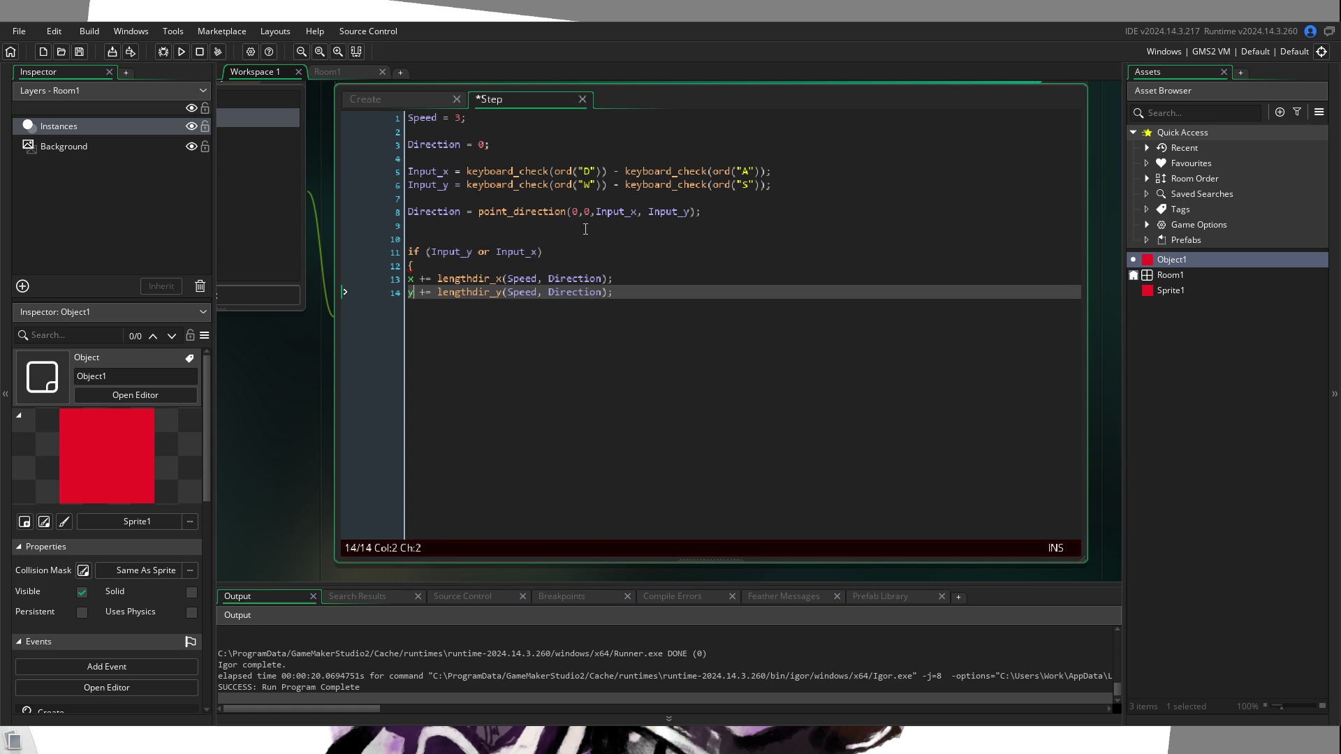
{"action": "key", "text": "End"}
{"action": "key", "text": "Return"}
{"action": "type", "text": "}"}
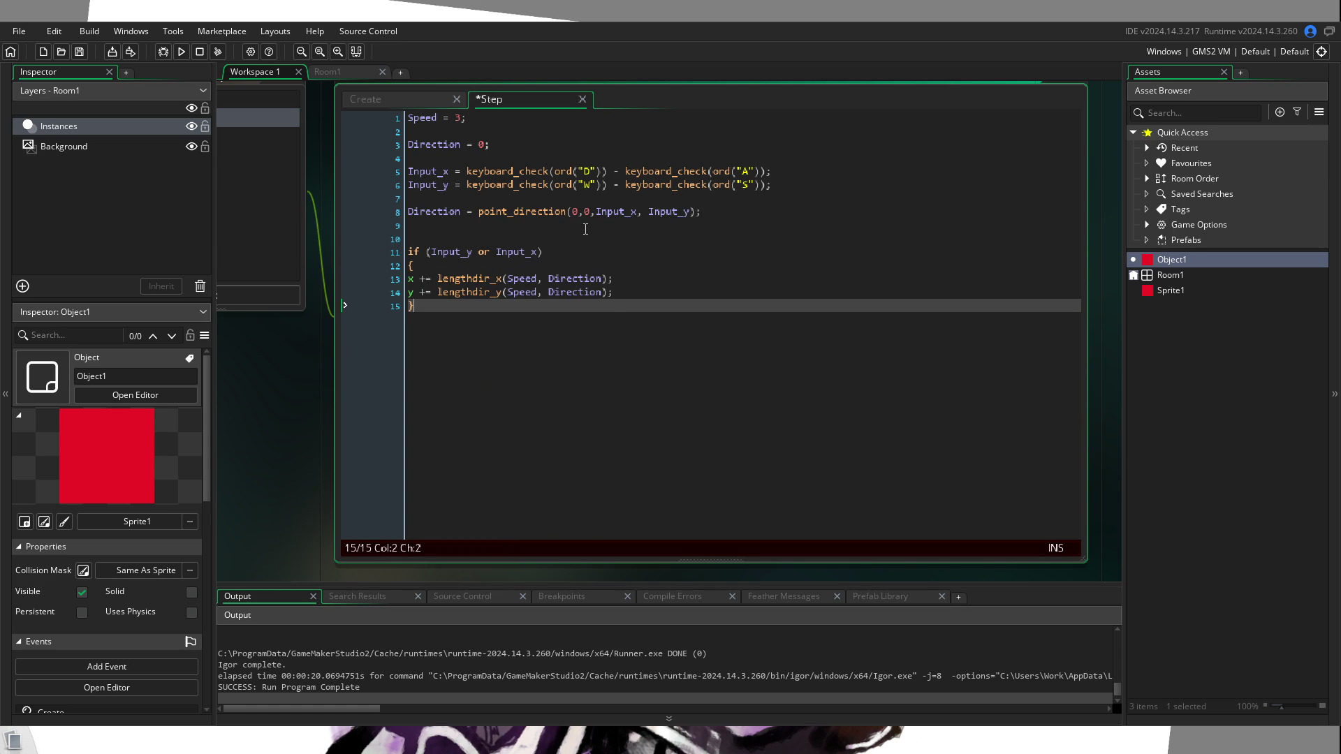
{"action": "left_click_drag", "start_coordinate": [649, 288], "coordinate": [405, 278]}
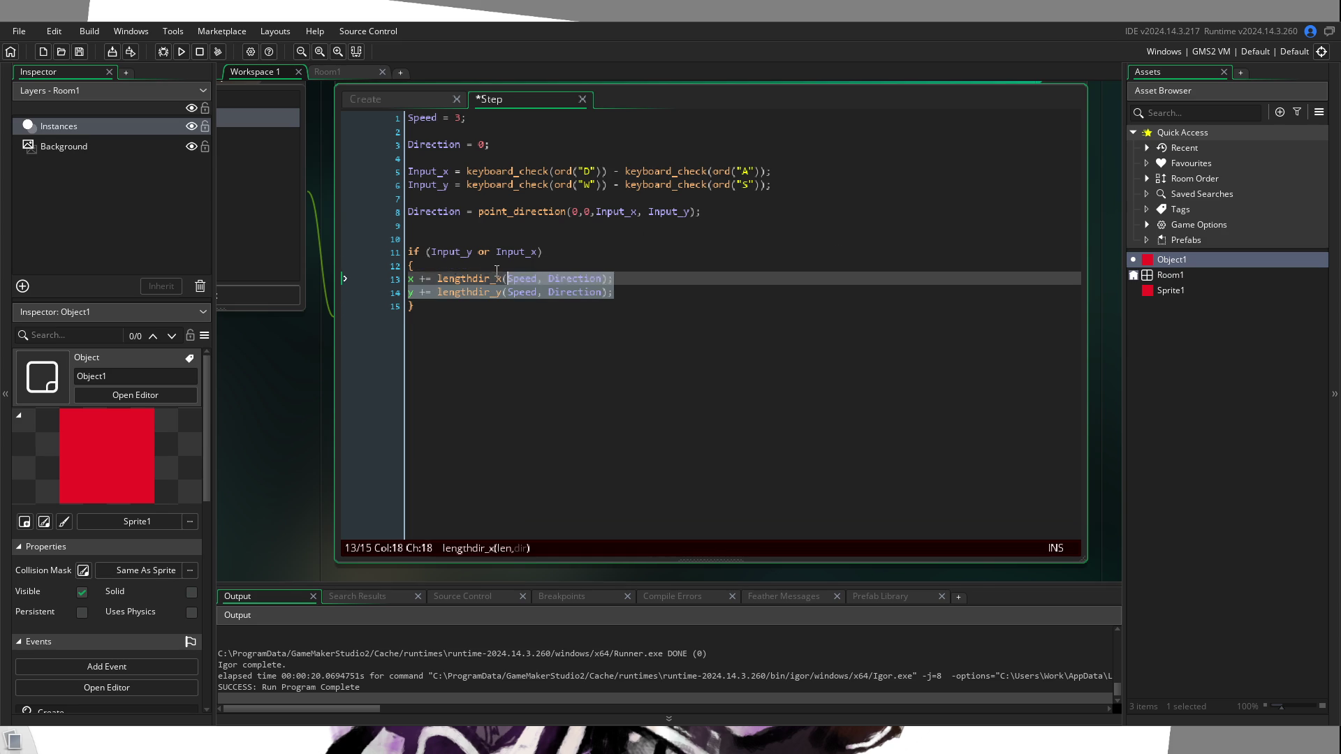
Step: Indent the braced movement lines, swap line 6 to ord("S") minus ord("W"), and run the game
{"action": "key", "text": "Tab"}
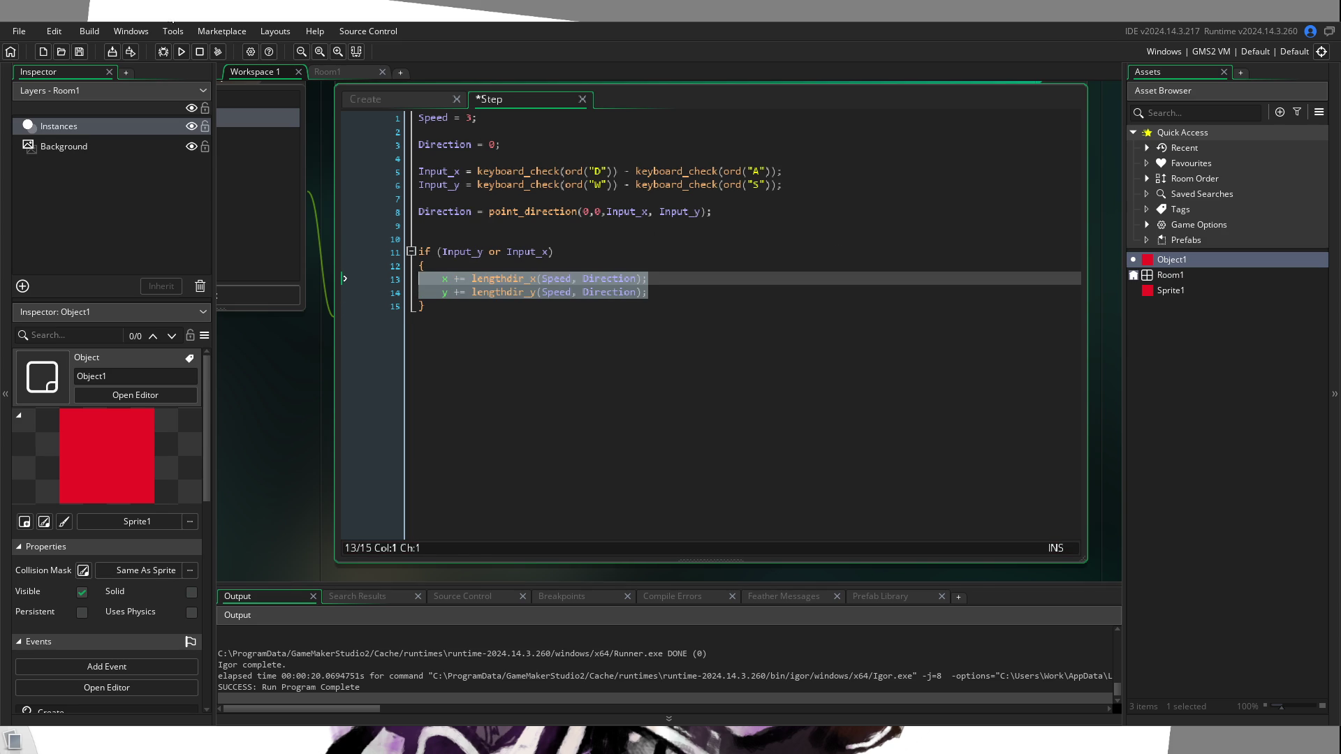
{"action": "left_click", "coordinate": [601, 185]}
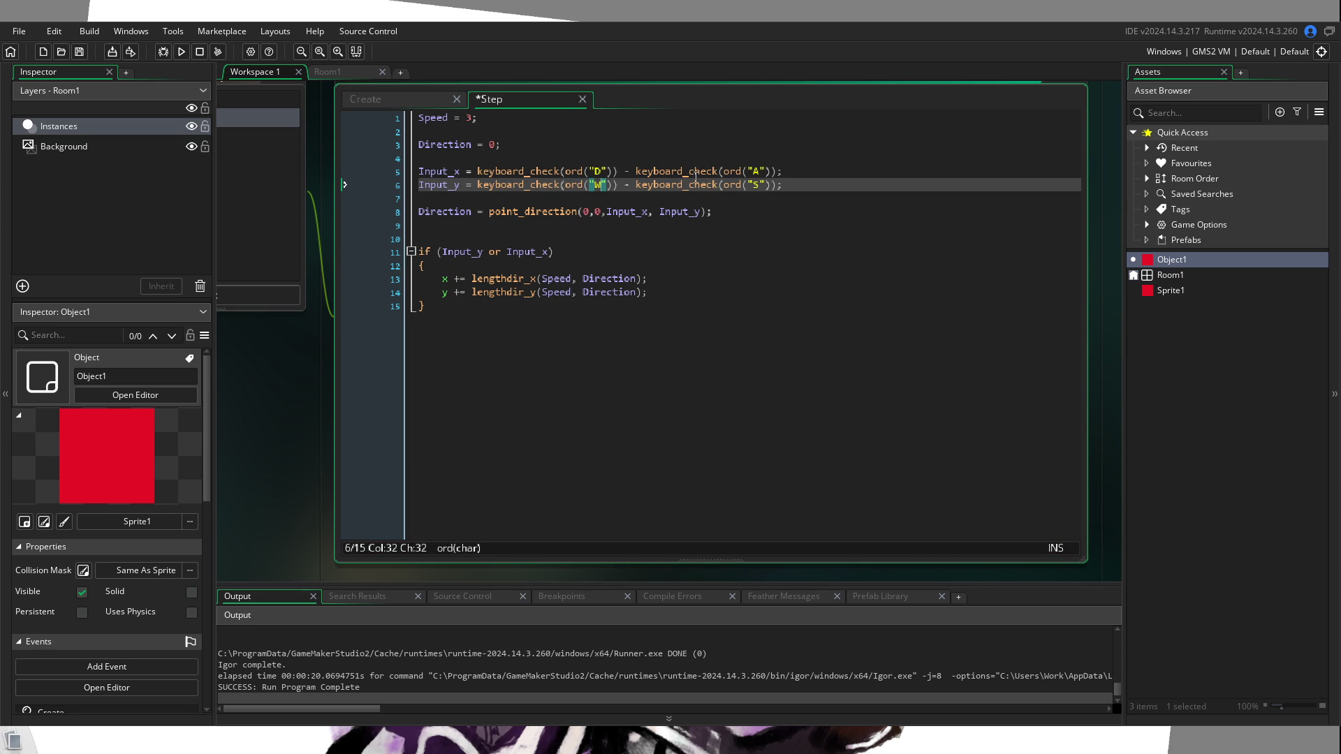
{"action": "mouse_move", "coordinate": [652, 181]}
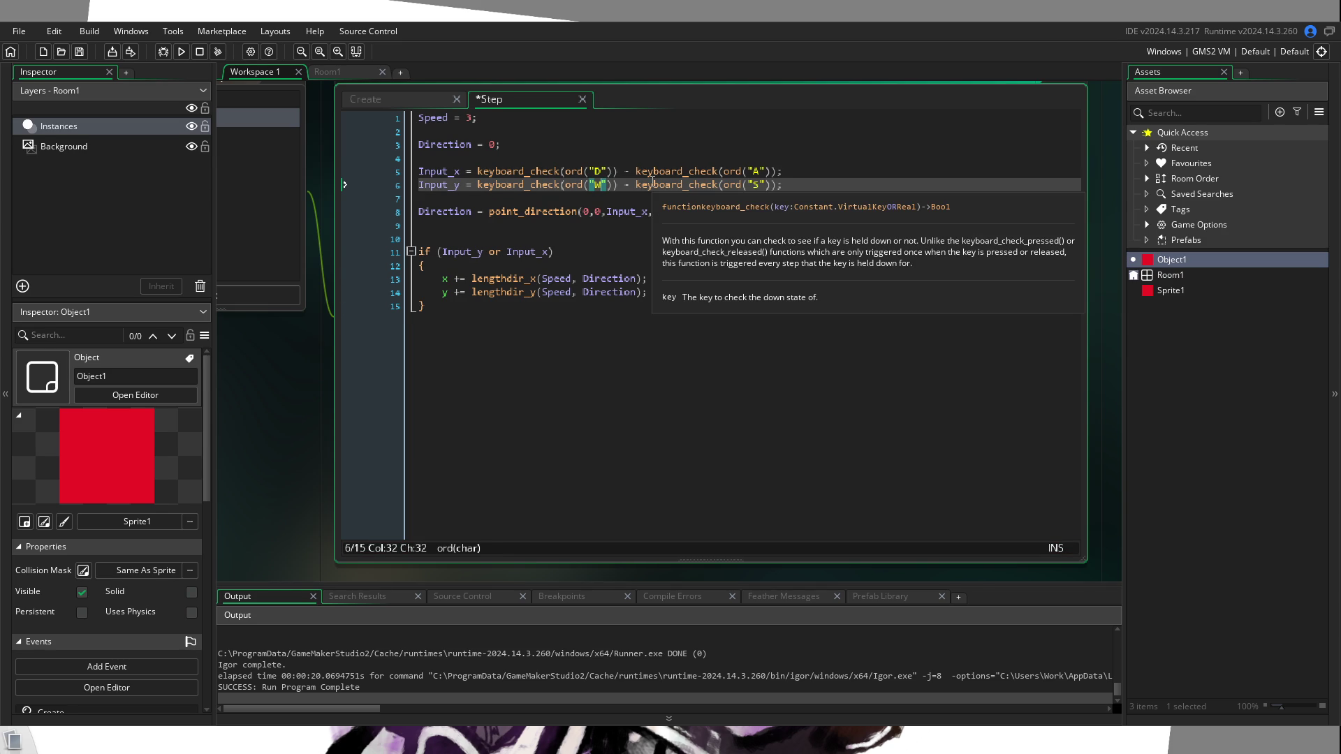
{"action": "key", "text": "BackSpace"}
{"action": "type", "text": "S"}
{"action": "key", "text": "Right"}
{"action": "key", "text": "Right"}
{"action": "key", "text": "Right"}
{"action": "key", "text": "Right"}
{"action": "key", "text": "Right"}
{"action": "key", "text": "BackSpace"}
{"action": "type", "text": "W"}
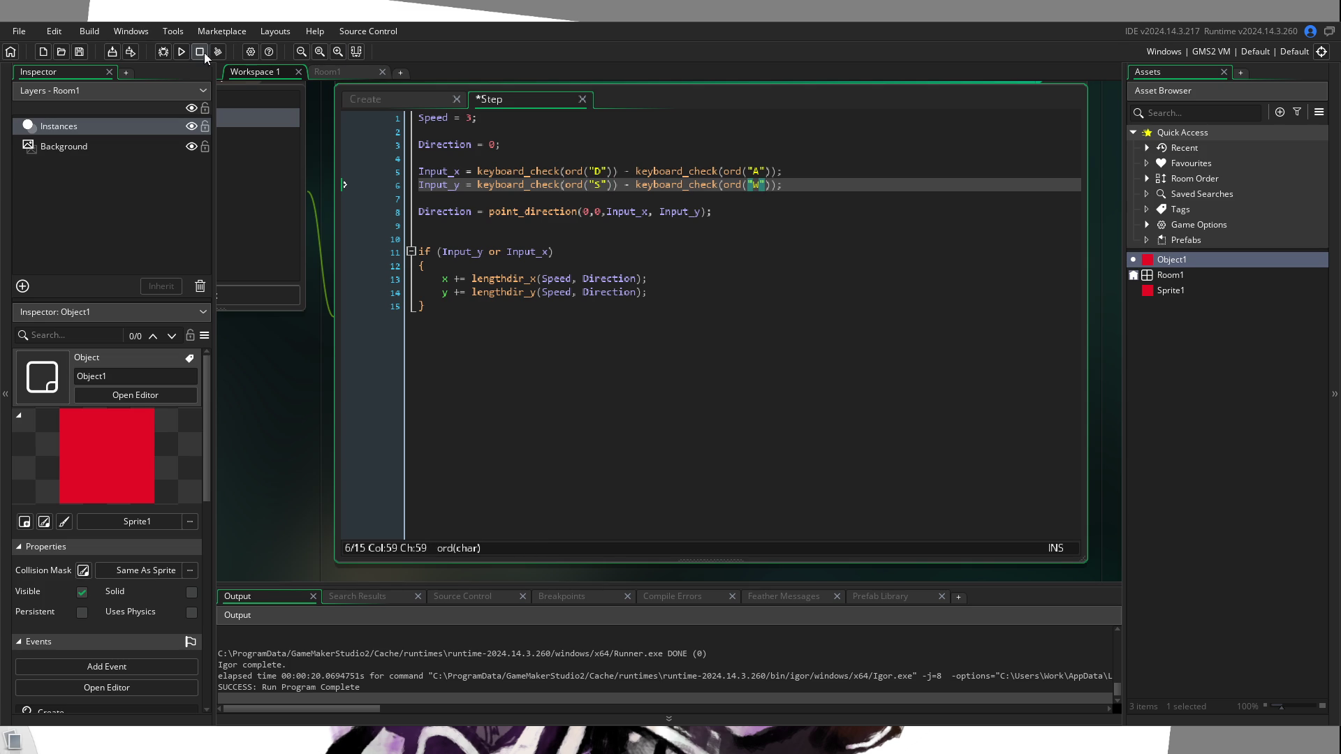
{"action": "left_click", "coordinate": [185, 51]}
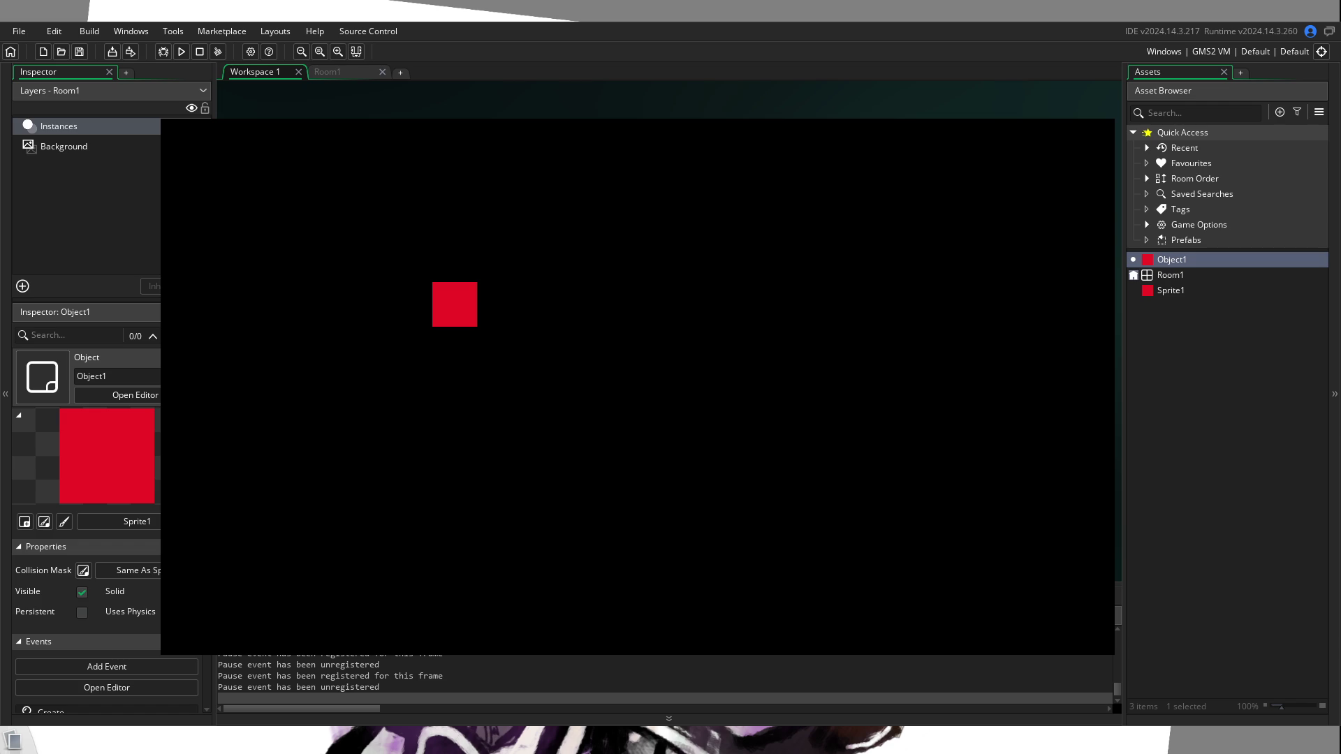
Step: Stop the running game from the toolbar
{"action": "left_click", "coordinate": [199, 51]}
Step: Rerun the game, move the red square down and right, then close the game window
{"action": "left_click", "coordinate": [179, 51]}
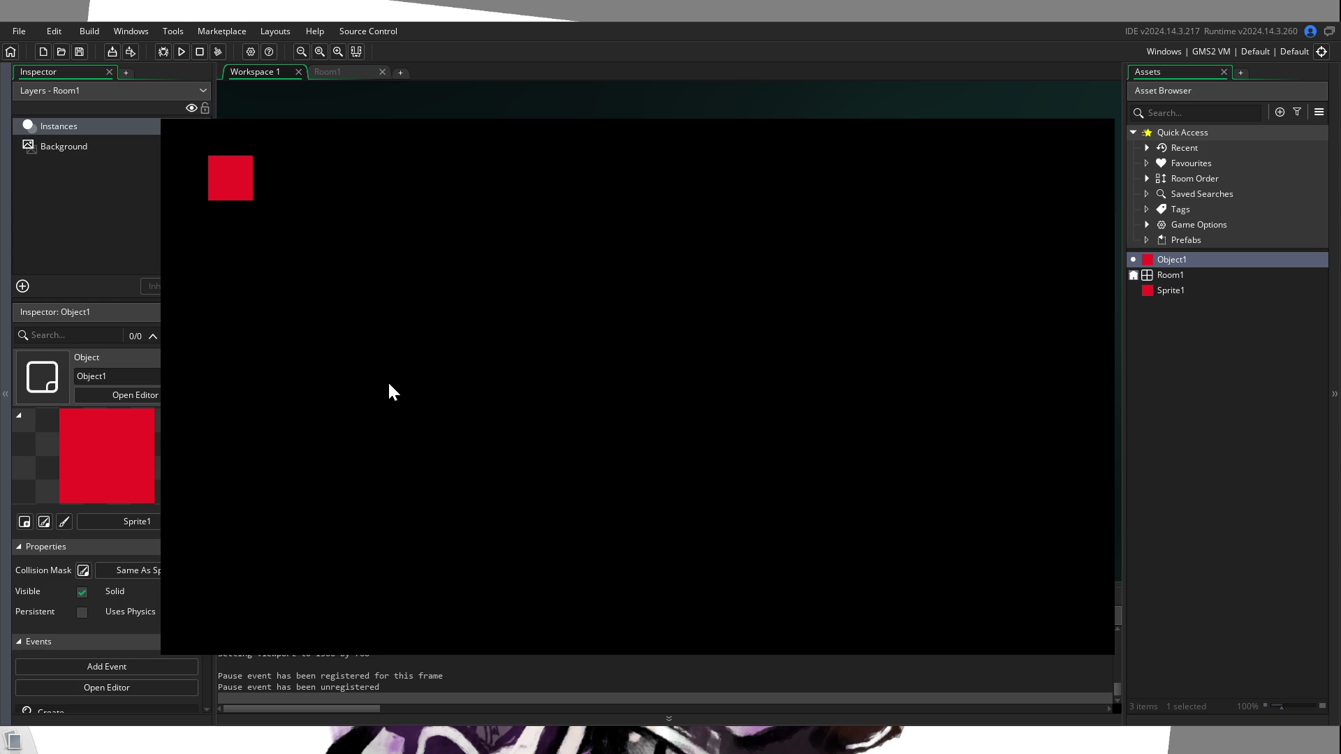
{"action": "key", "text": "Down"}
{"action": "key", "text": "Right"}
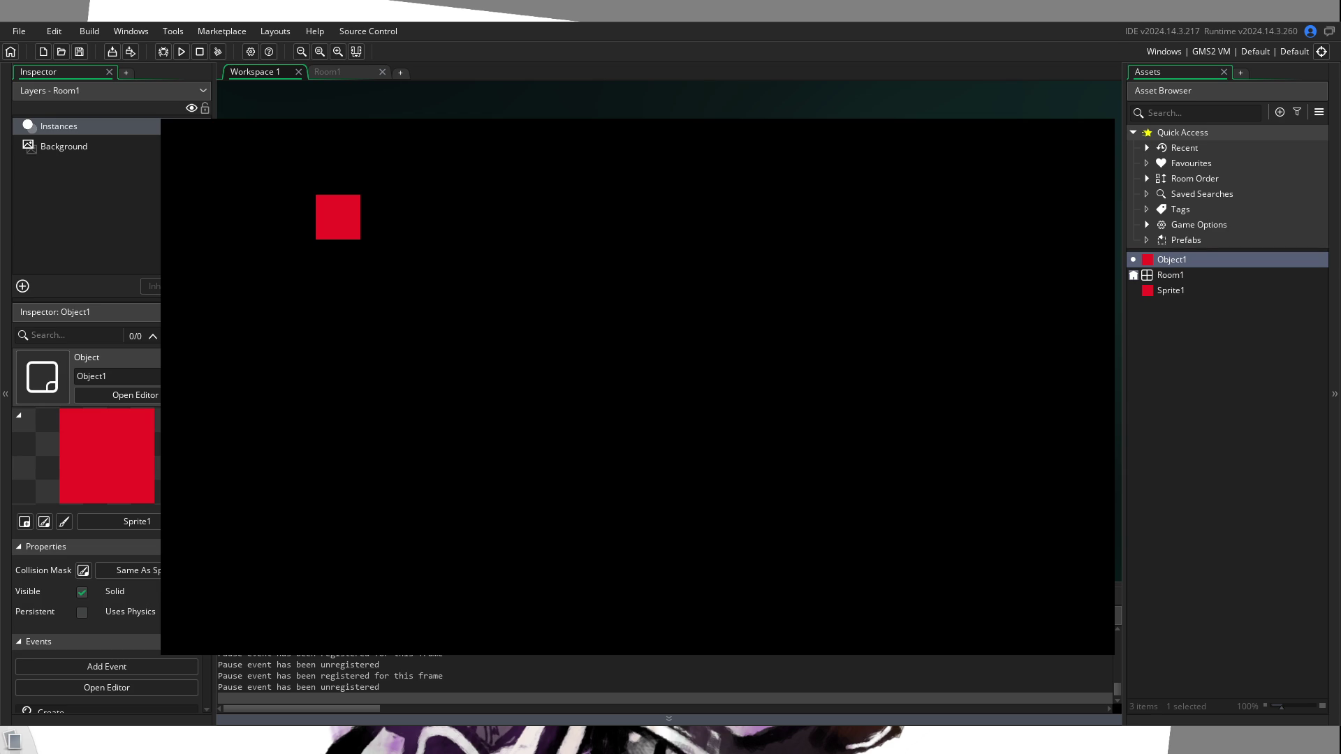
{"action": "key", "text": "alt+F4"}
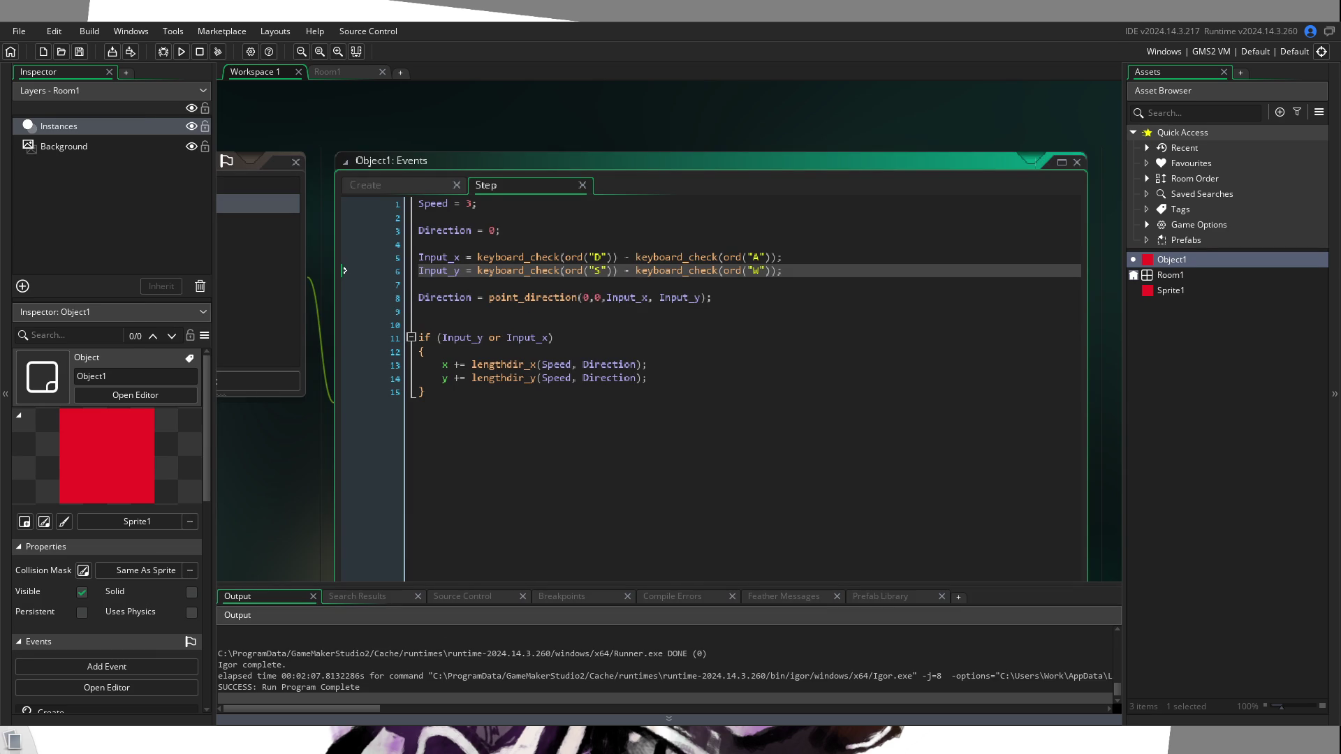
Step: Scroll up in Object1's Step code and put focus back in the editor
{"action": "scroll", "coordinate": [697, 479], "scroll_direction": "up", "scroll_amount": 3}
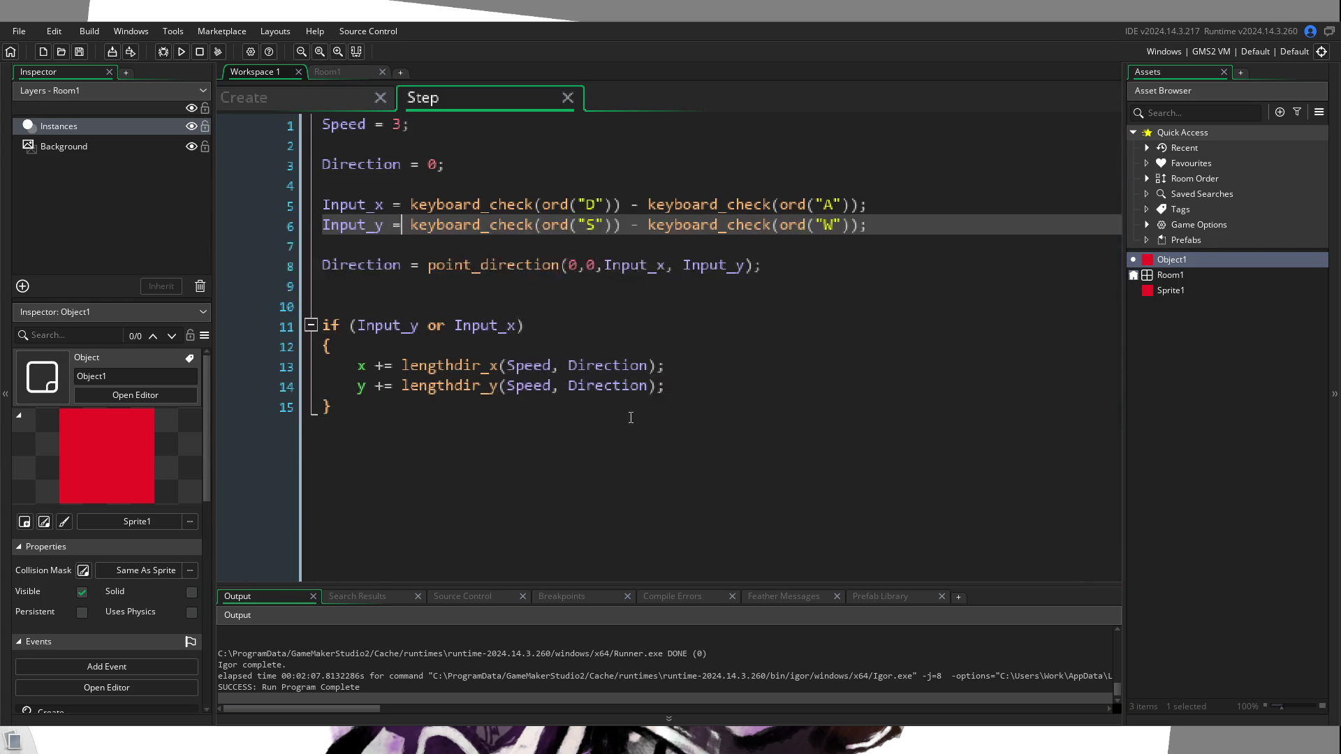
{"action": "left_click", "coordinate": [710, 445]}
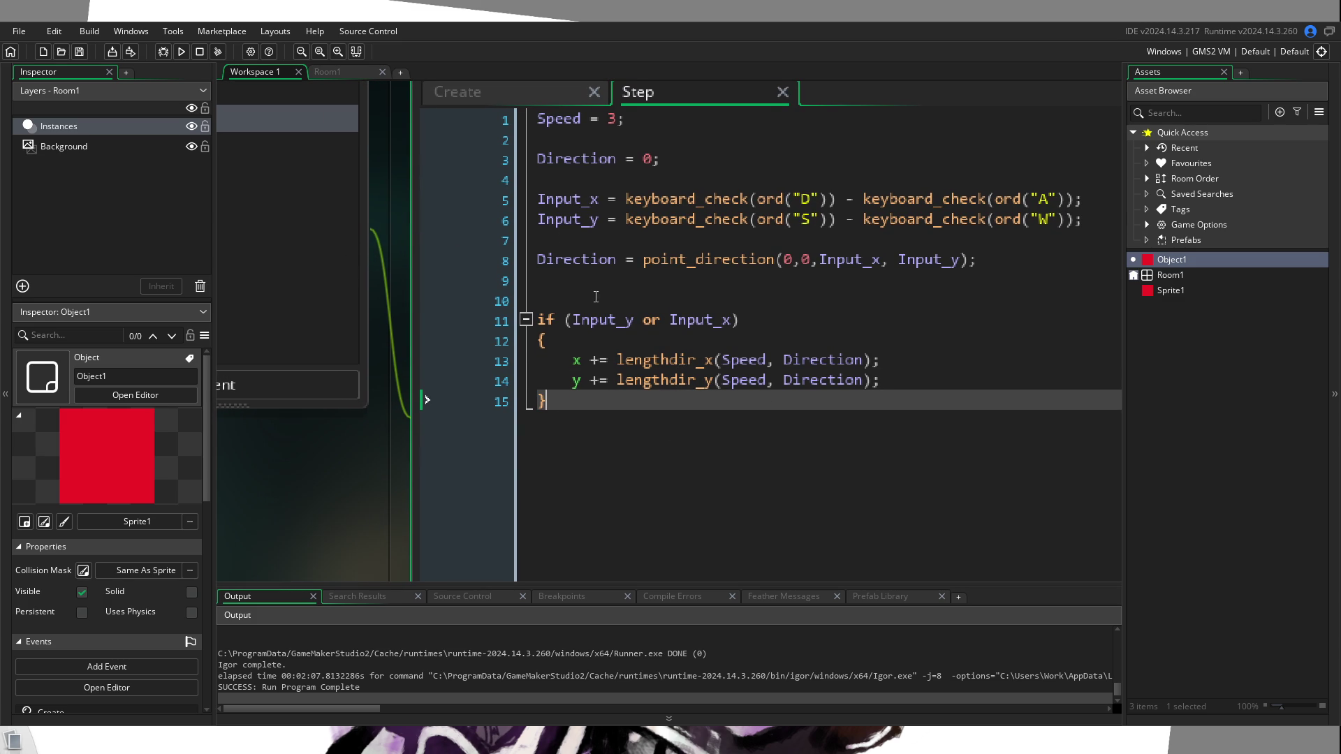
Step: Replace line 11's old Input_y or Input_x condition with (Input_y == 0)
{"action": "left_click_drag", "start_coordinate": [753, 321], "coordinate": [576, 319]}
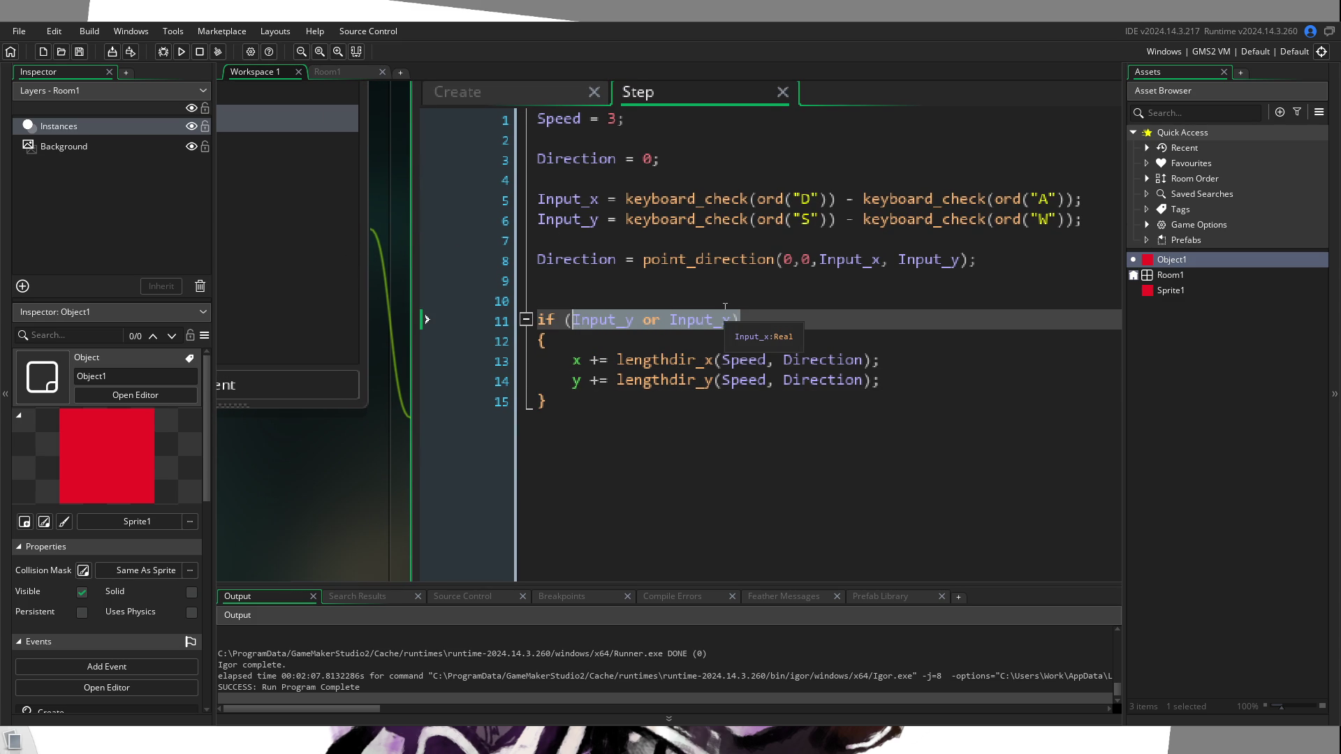
{"action": "key", "text": "BackSpace"}
{"action": "type", "text": ")"}
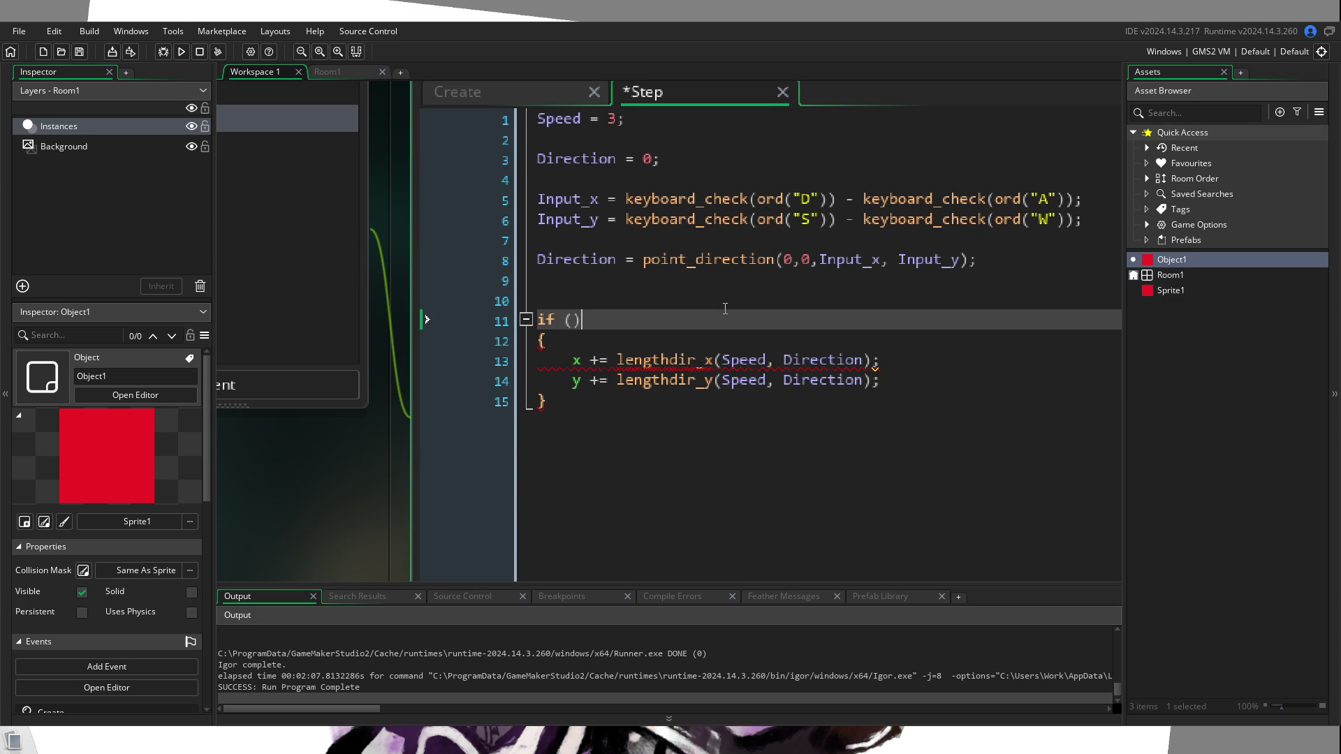
{"action": "key", "text": "Left"}
{"action": "type", "text": "Input"}
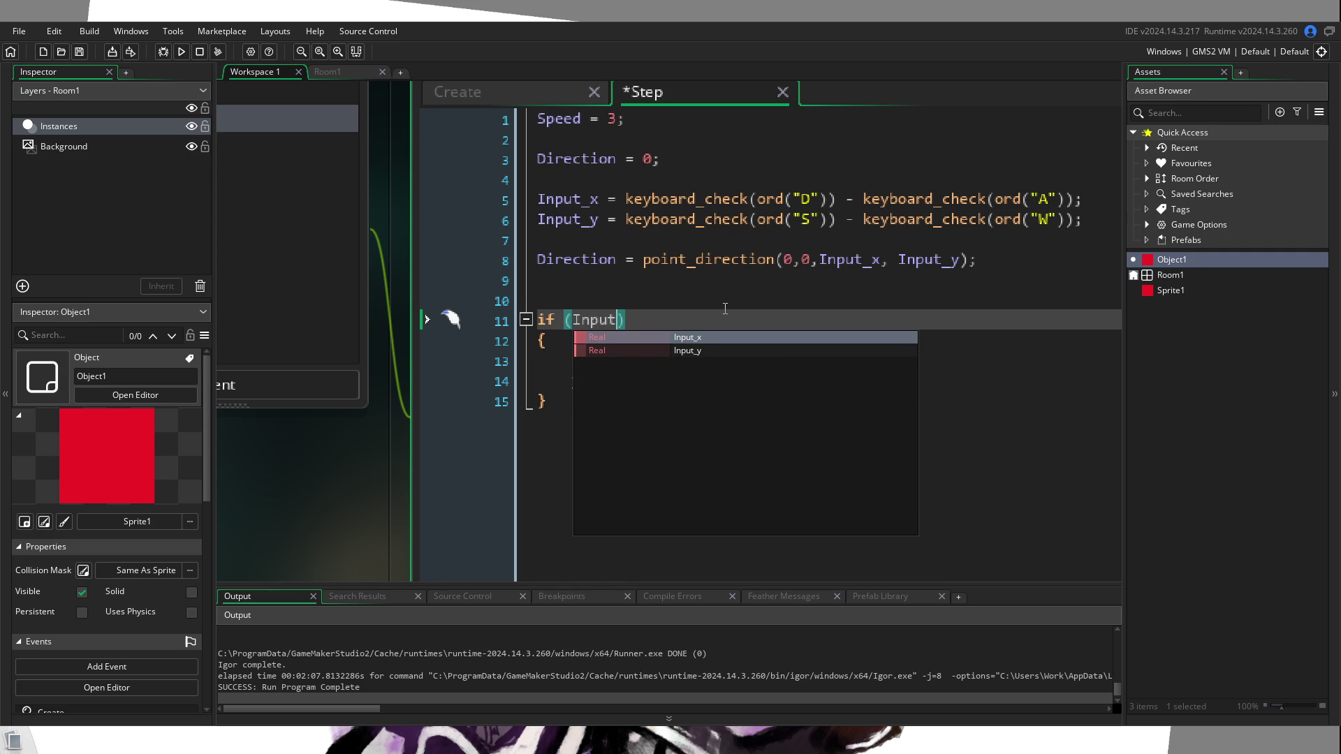
{"action": "key", "text": "Down"}
{"action": "key", "text": "Return"}
{"action": "type", "text": "!"}
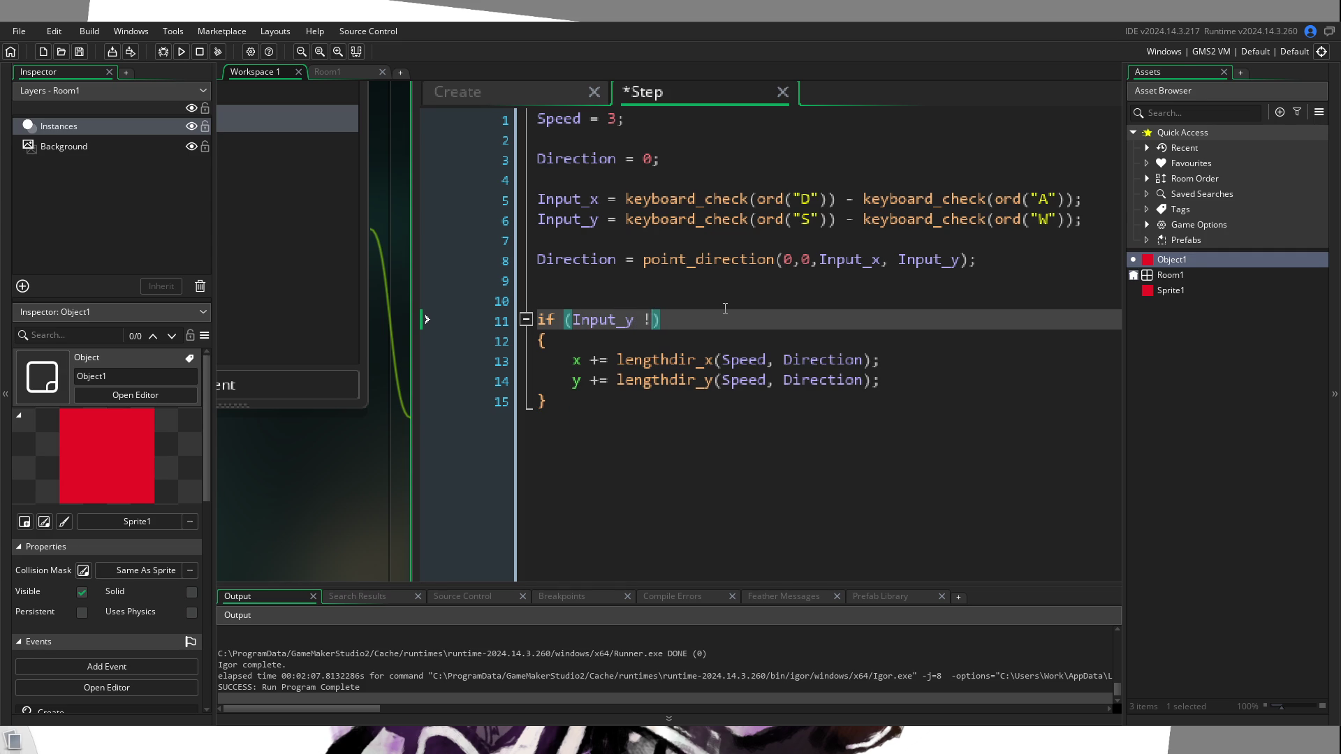
{"action": "key", "text": "BackSpace"}
{"action": "type", "text": "--"}
{"action": "key", "text": "BackSpace"}
{"action": "key", "text": "BackSpace"}
{"action": "type", "text": "== 0"}
{"action": "key", "text": "BackSpace"}
Step: Append 'and (Input_x == 0)' to the line 11 condition
{"action": "key", "text": "End"}
{"action": "type", "text": "and ("}
{"action": "type", "text": "In"}
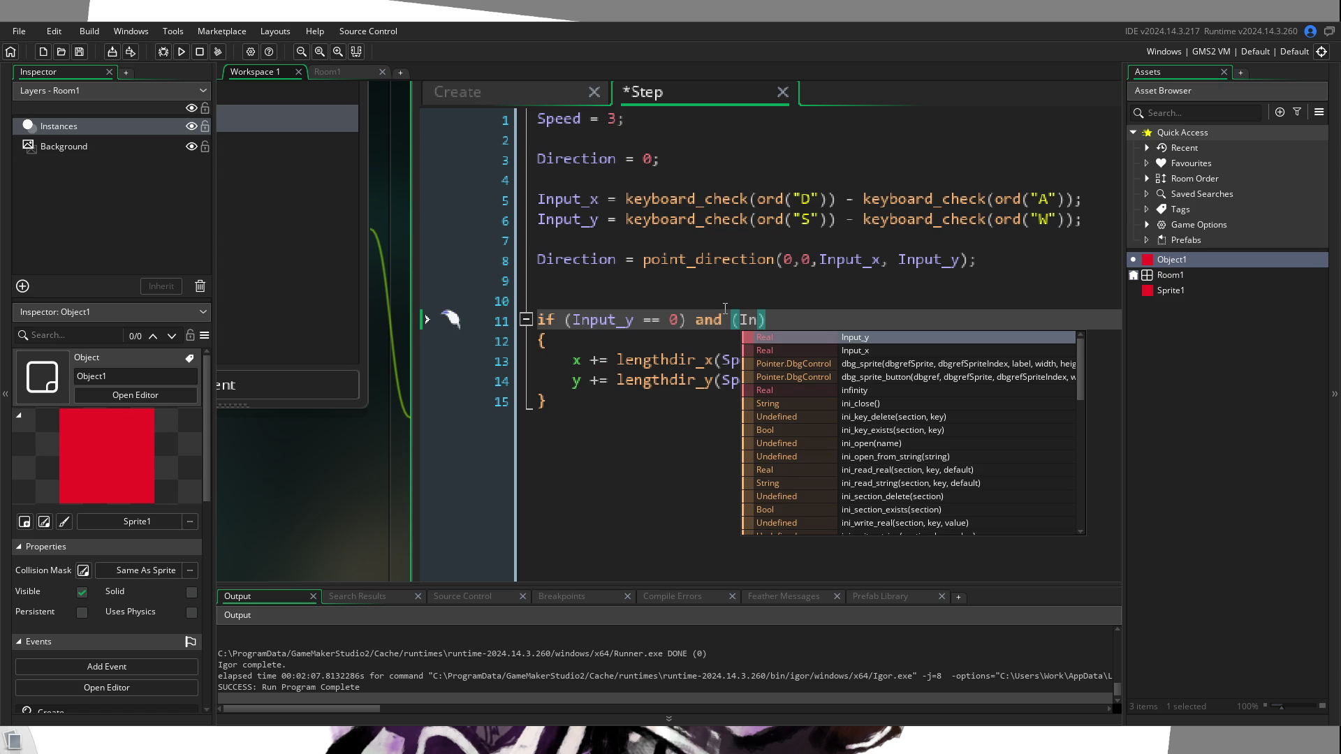
{"action": "key", "text": "Down"}
{"action": "key", "text": "Return"}
{"action": "type", "text": "== 0"}
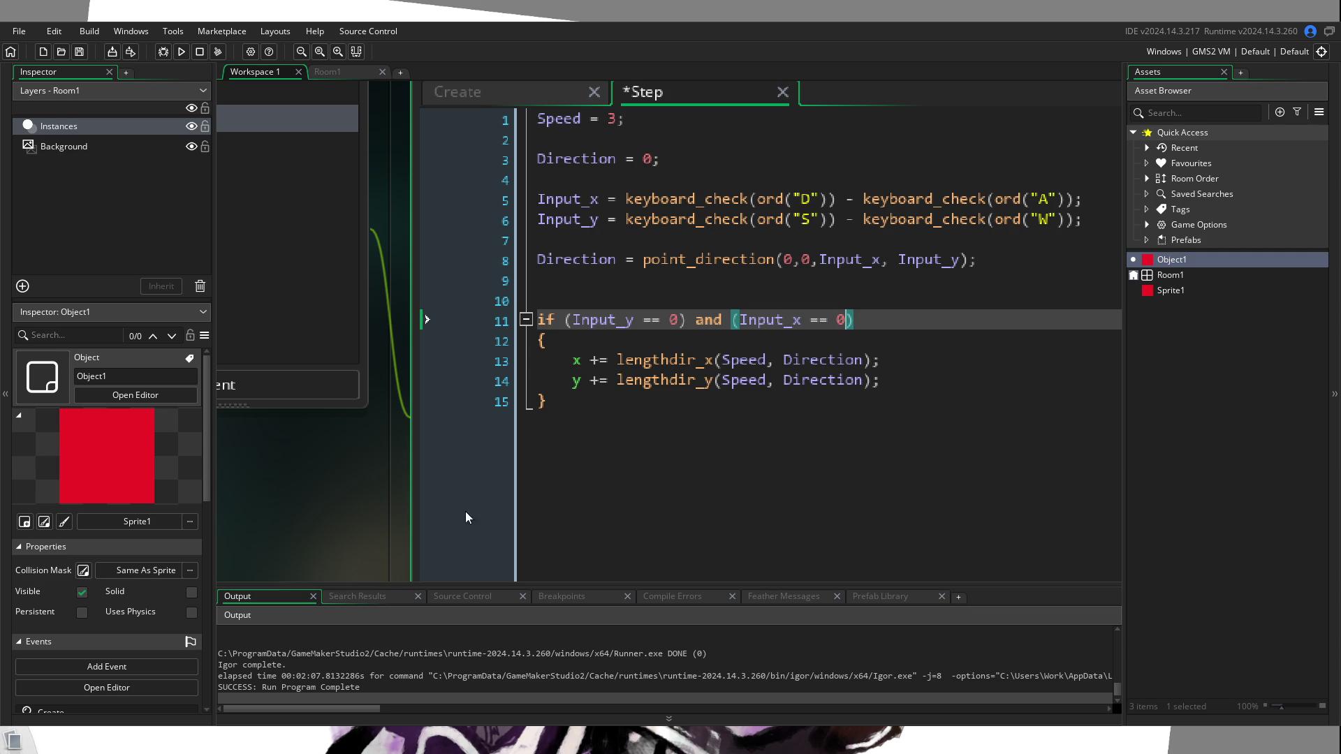
Step: Save the edited Step code and launch a new test run of the game
{"action": "left_click", "coordinate": [181, 53]}
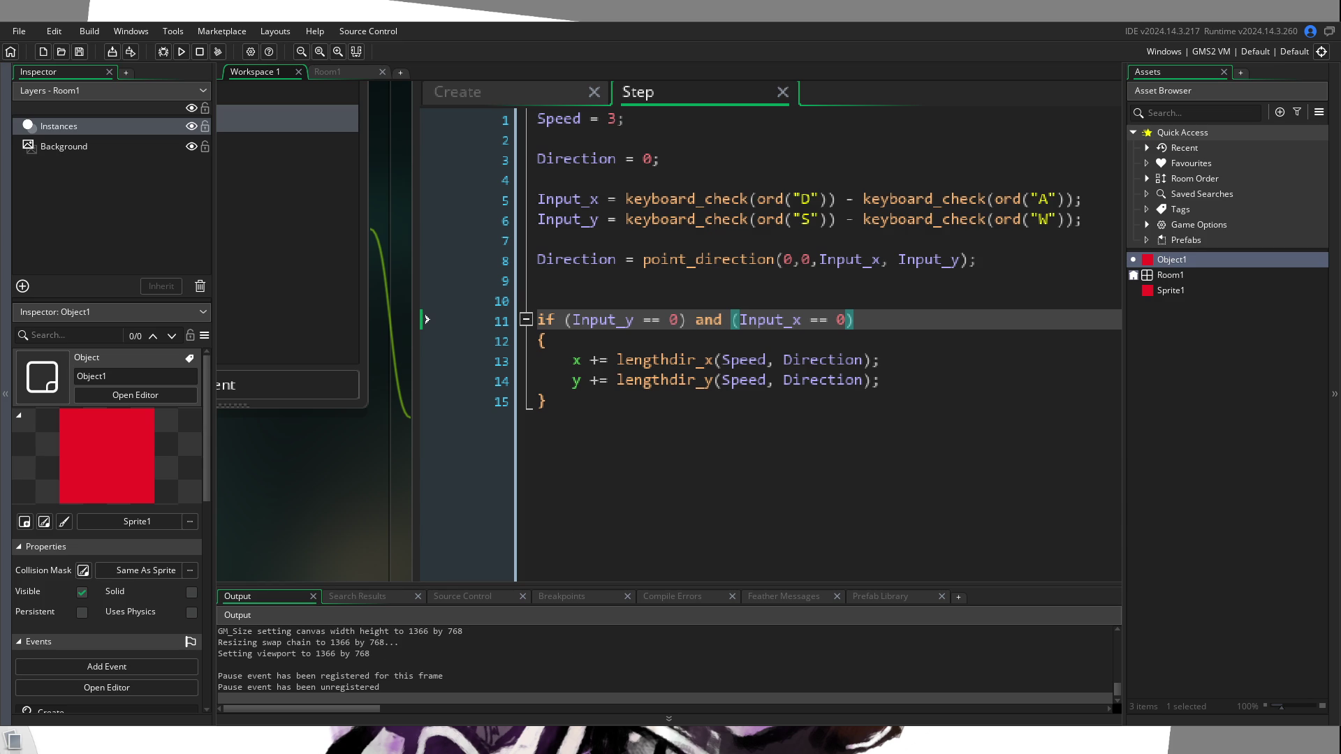
Step: Watch the red square slide right in the game, then stop the test run
{"action": "key", "text": "d"}
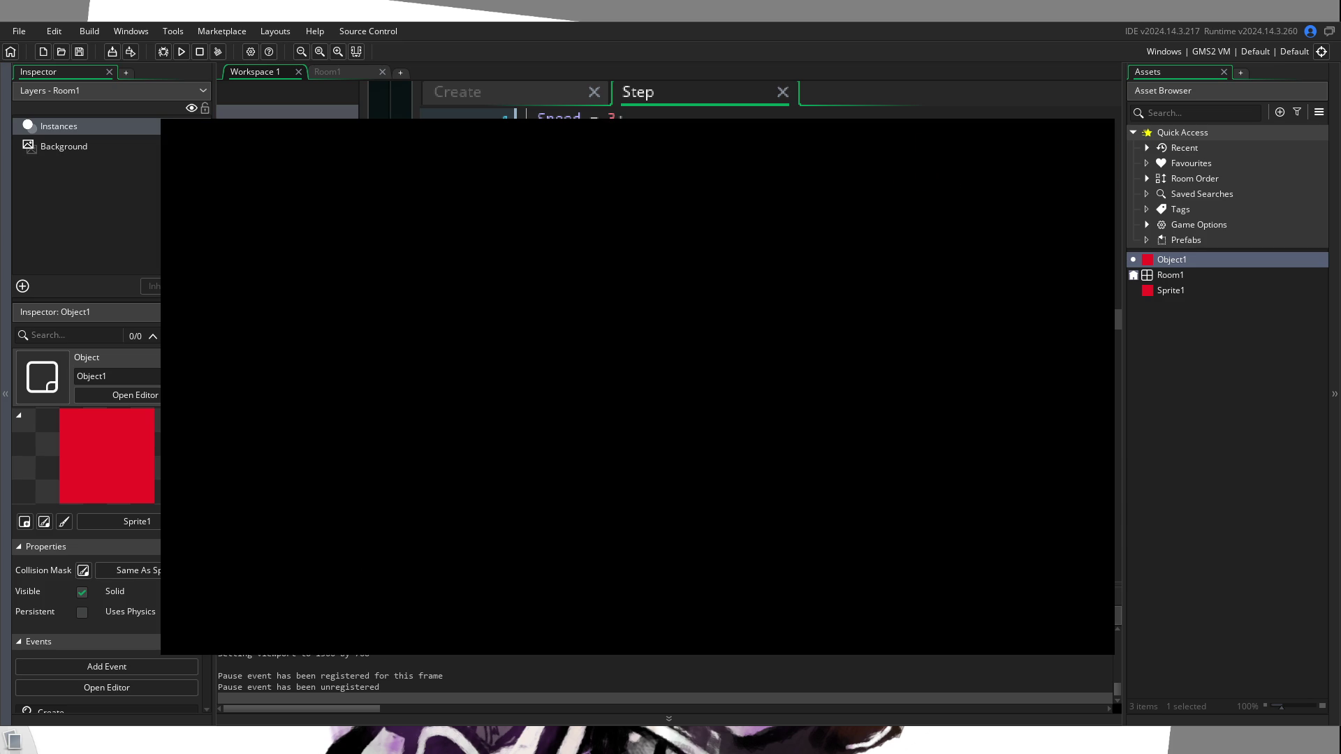
{"action": "left_click", "coordinate": [200, 51]}
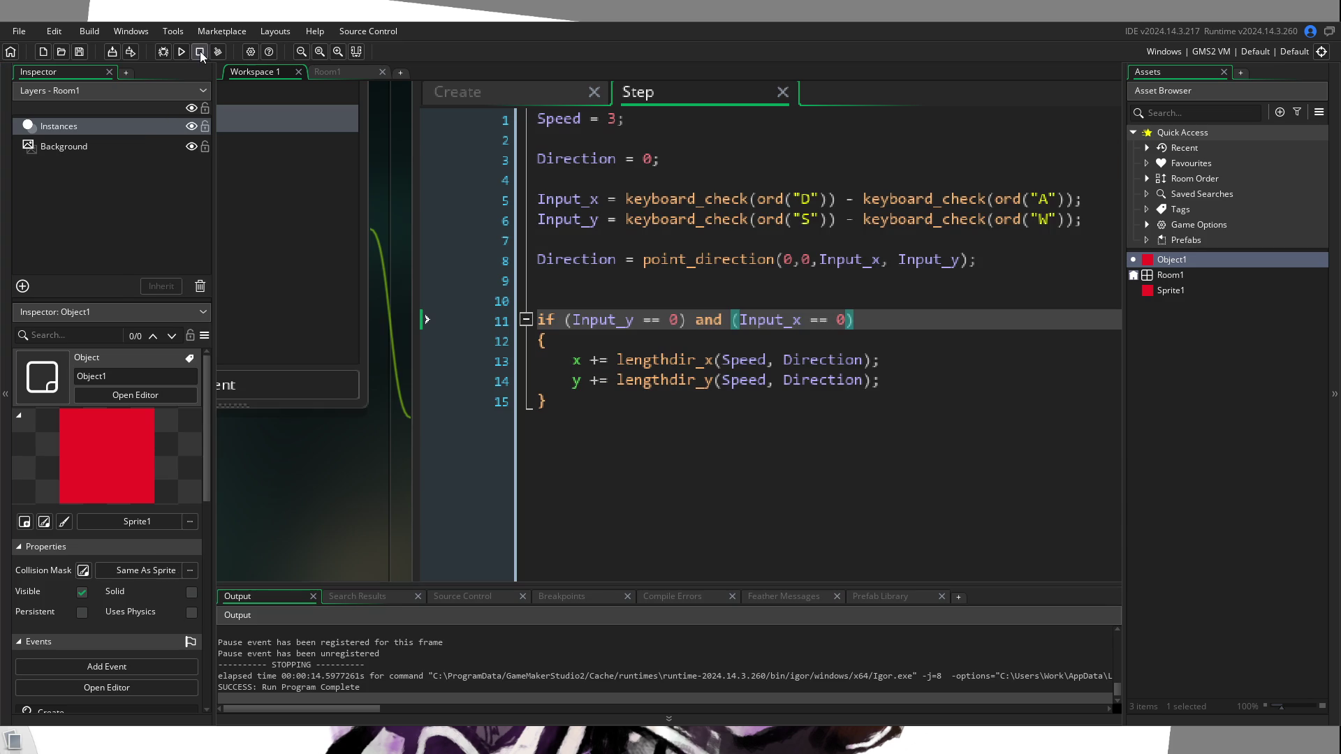
Step: Change both == comparisons on line 11 to != and rerun the game with F5
{"action": "left_click", "coordinate": [876, 342]}
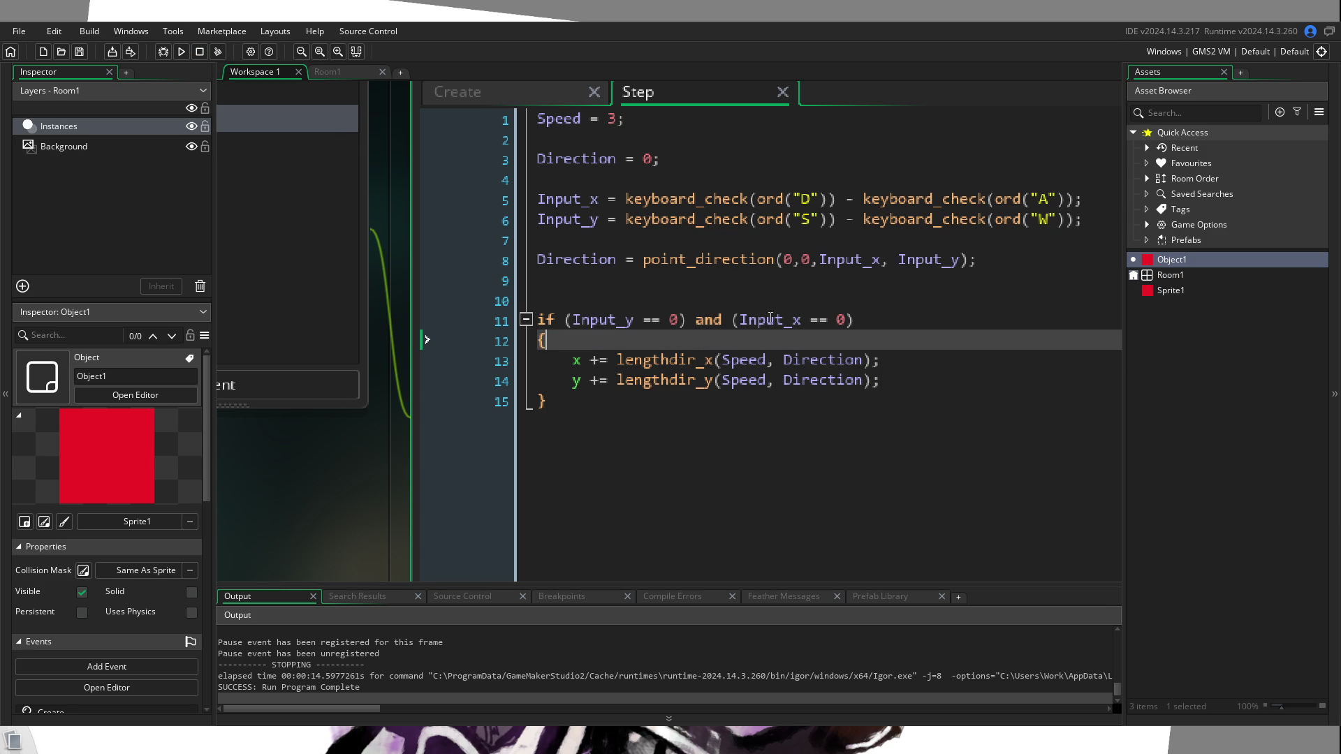
{"action": "left_click", "coordinate": [846, 320]}
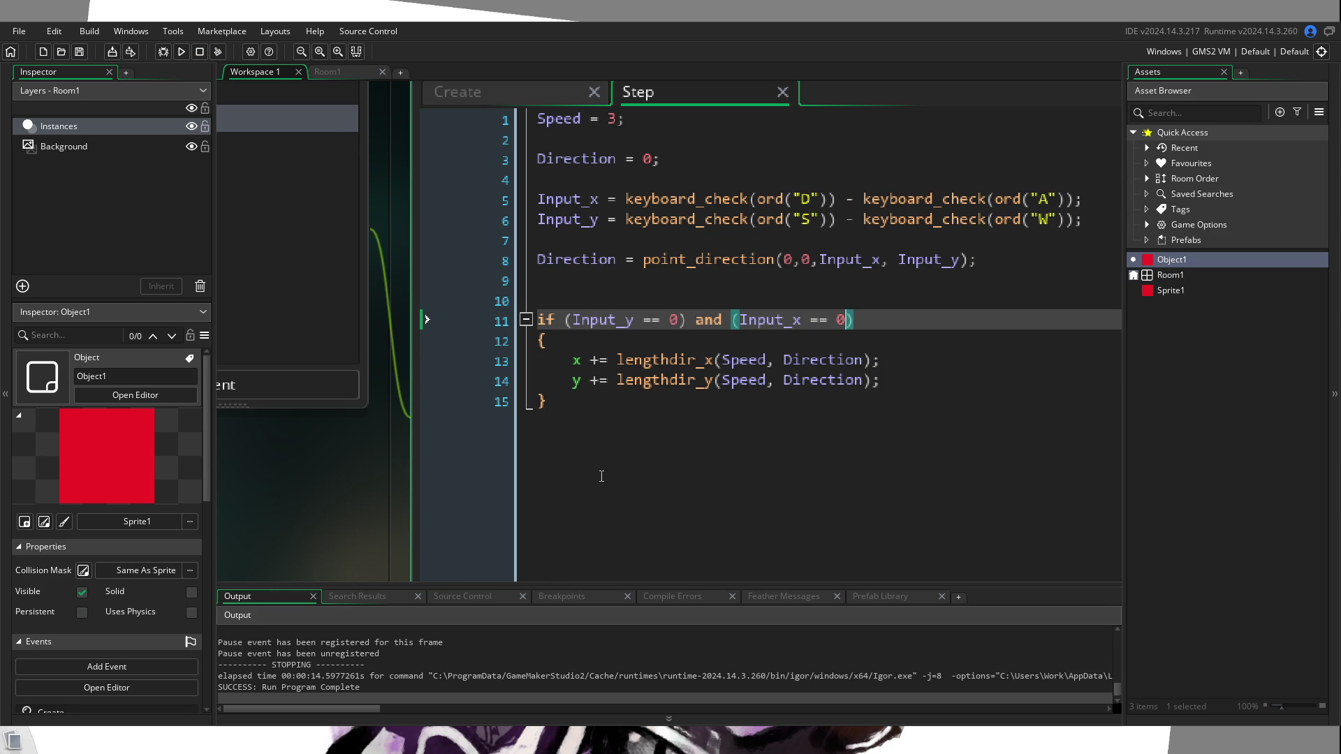
{"action": "left_click", "coordinate": [819, 320]}
{"action": "type", "text": "!"}
{"action": "left_click", "coordinate": [646, 320]}
{"action": "type", "text": "!"}
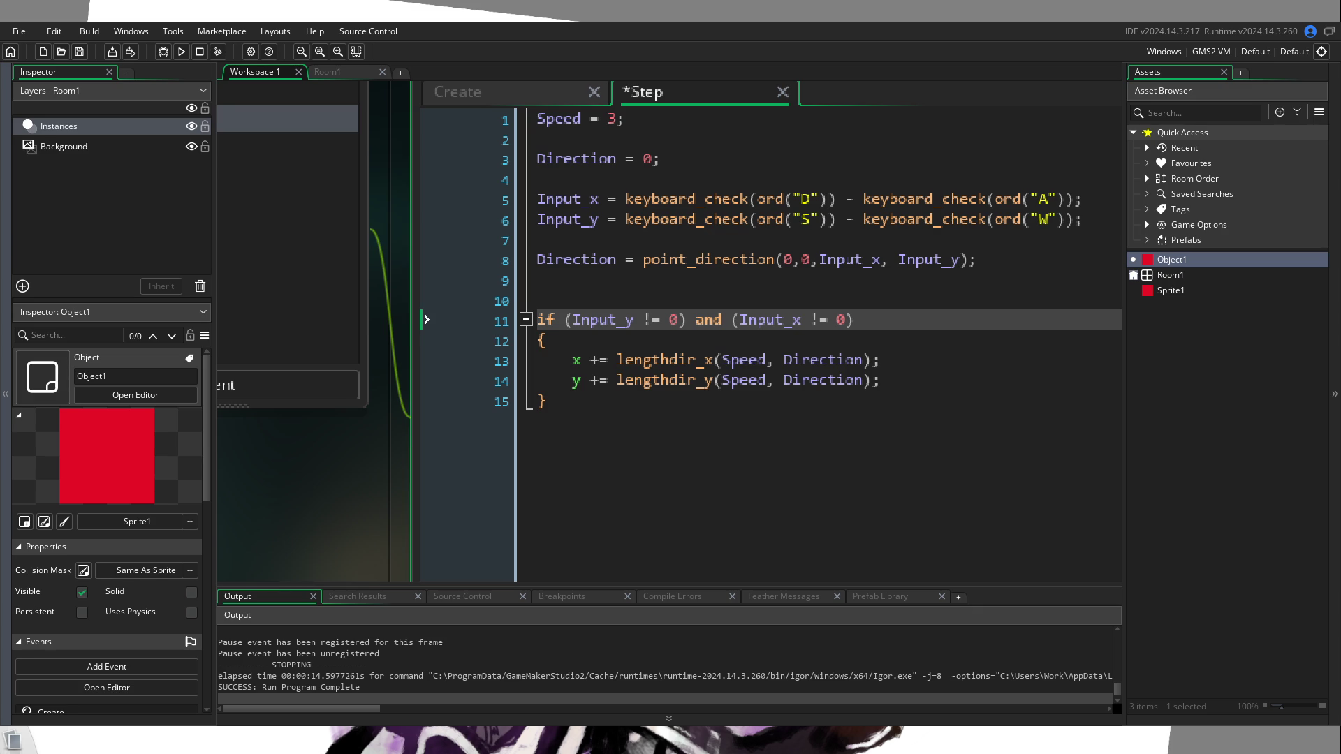
{"action": "key", "text": "F5"}
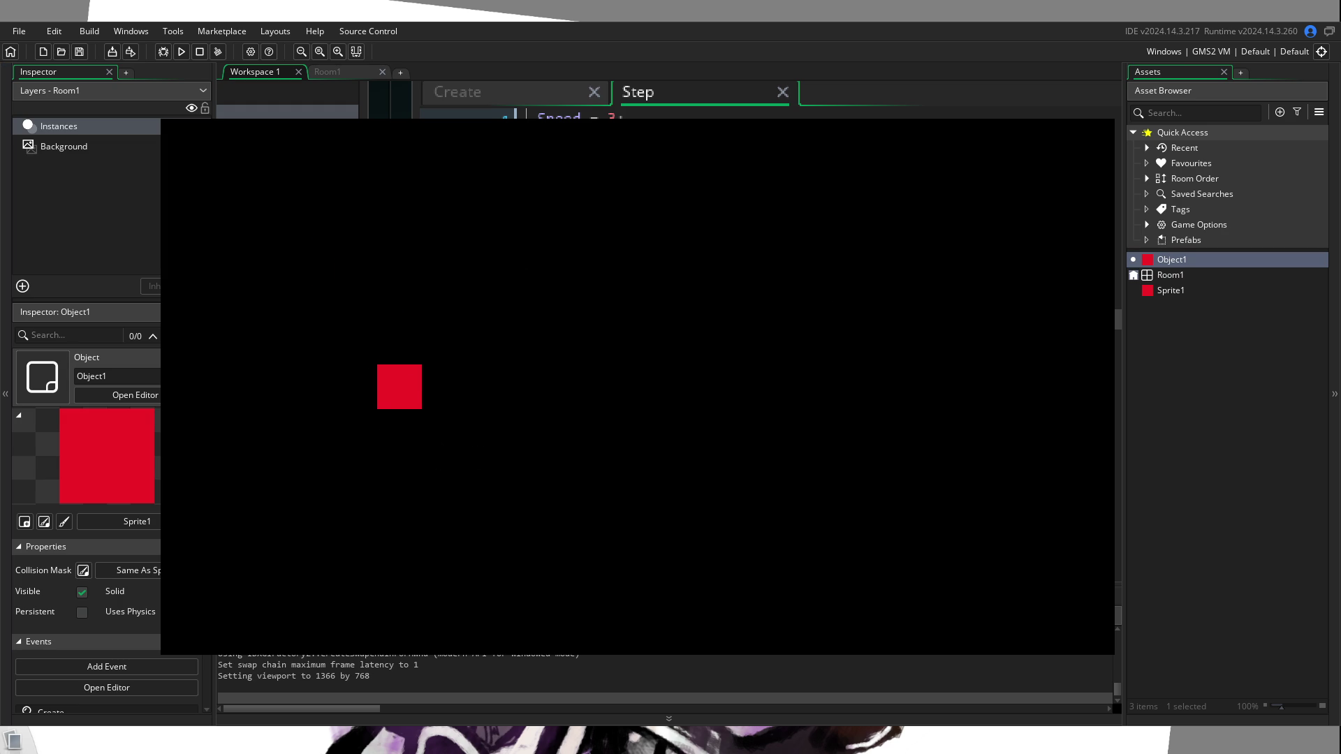
Step: Leave the running game and return to the Step code after testing the != condition
{"action": "key", "text": "alt+Tab"}
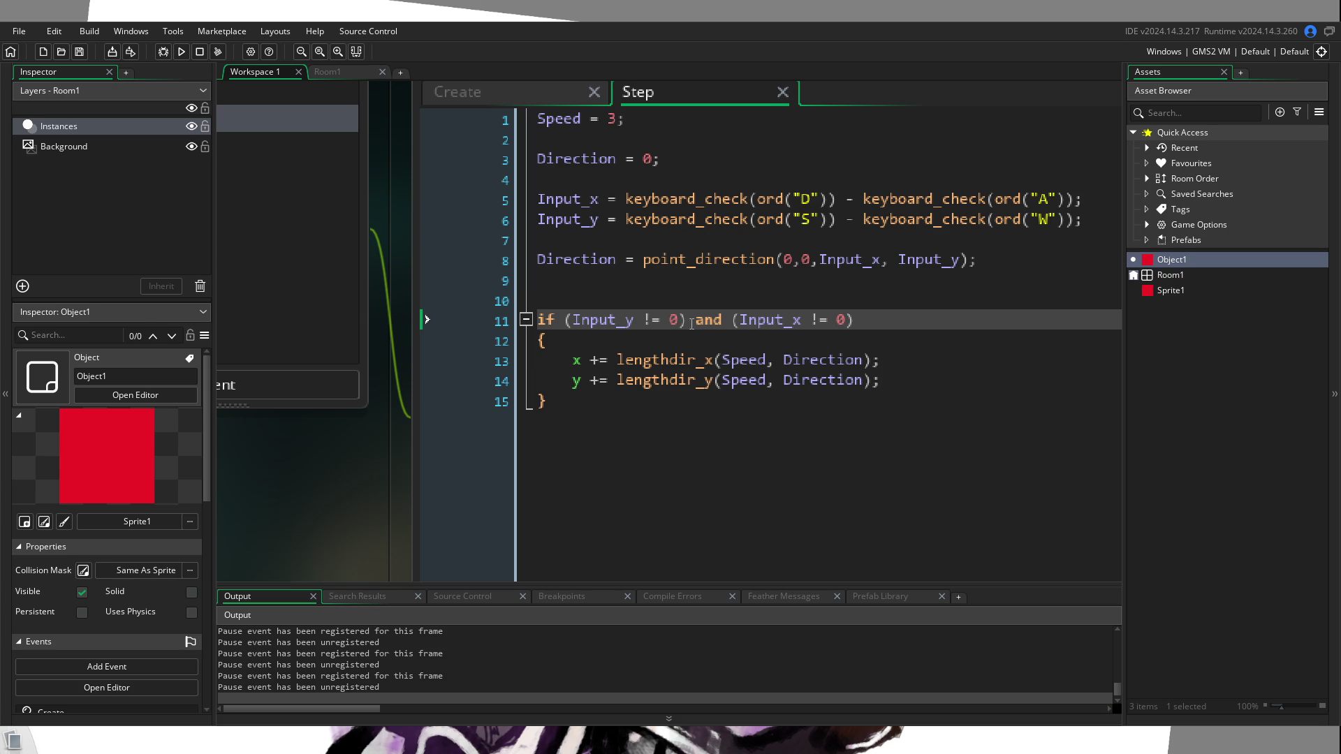
Step: Change both != comparisons on line 11 back to ==
{"action": "left_click_drag", "start_coordinate": [681, 320], "coordinate": [643, 320]}
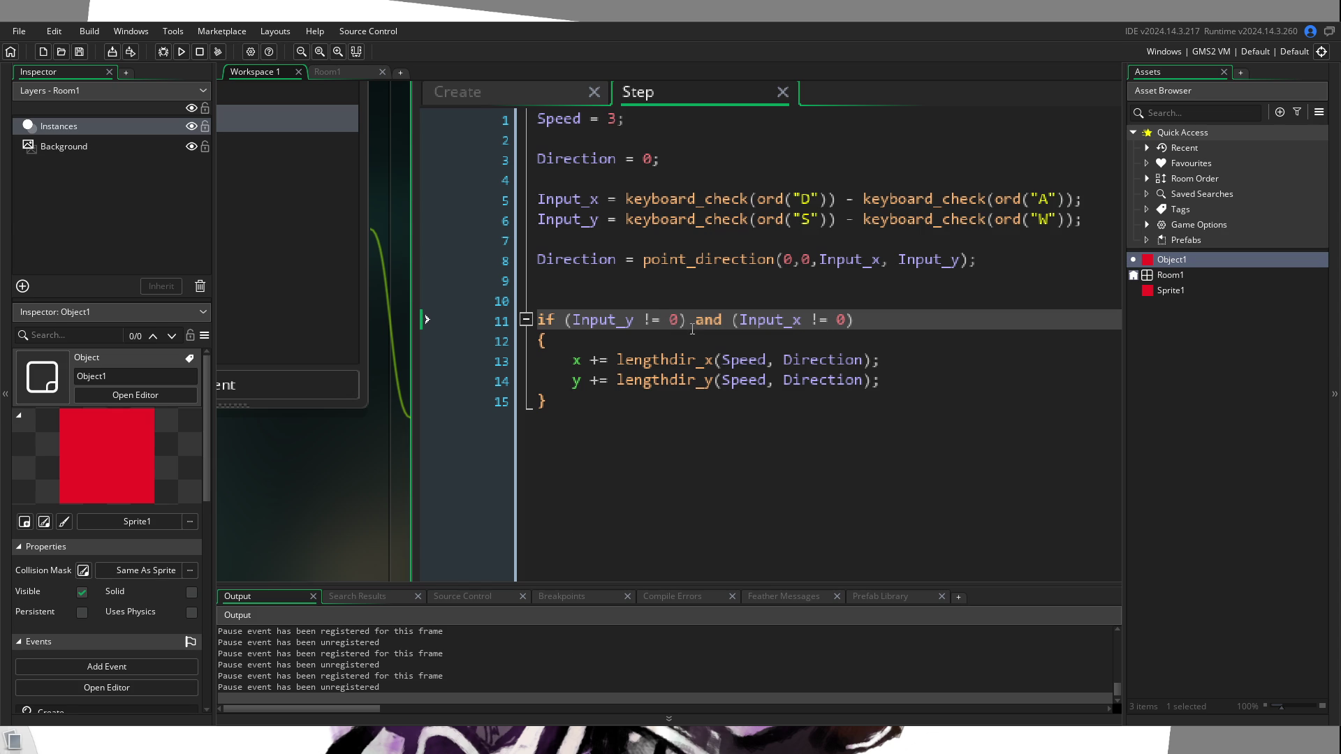
{"action": "left_click", "coordinate": [566, 319]}
{"action": "left_click", "coordinate": [654, 320]}
{"action": "type", "text": "="}
{"action": "left_click", "coordinate": [816, 320]}
{"action": "key", "text": "shift+Left"}
{"action": "type", "text": "="}
Step: Wrap both comparisons in extra parentheses, append '== false', and rerun the game
{"action": "left_click", "coordinate": [861, 319]}
{"action": "type", "text": ")"}
{"action": "left_click", "coordinate": [564, 320]}
{"action": "type", "text": "("}
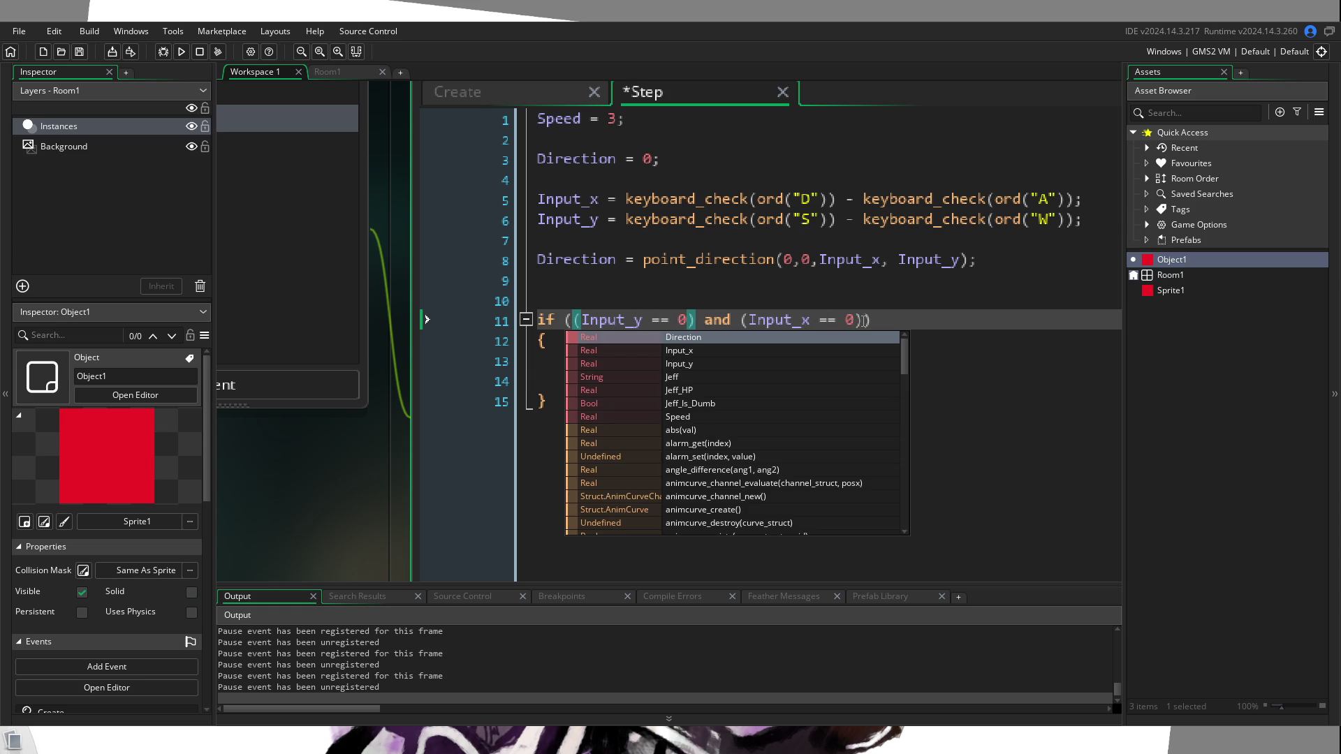
{"action": "left_click", "coordinate": [862, 320]}
{"action": "type", "text": "!== false"}
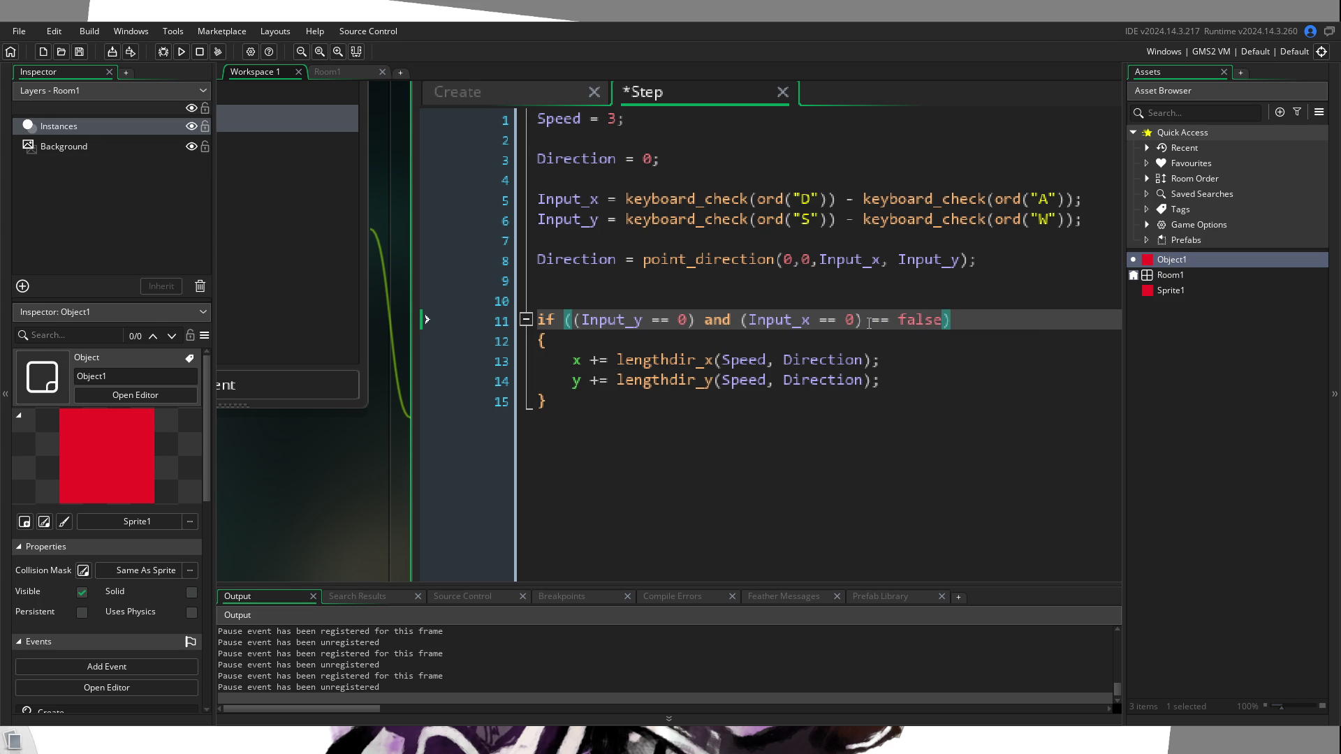
{"action": "left_click", "coordinate": [183, 52]}
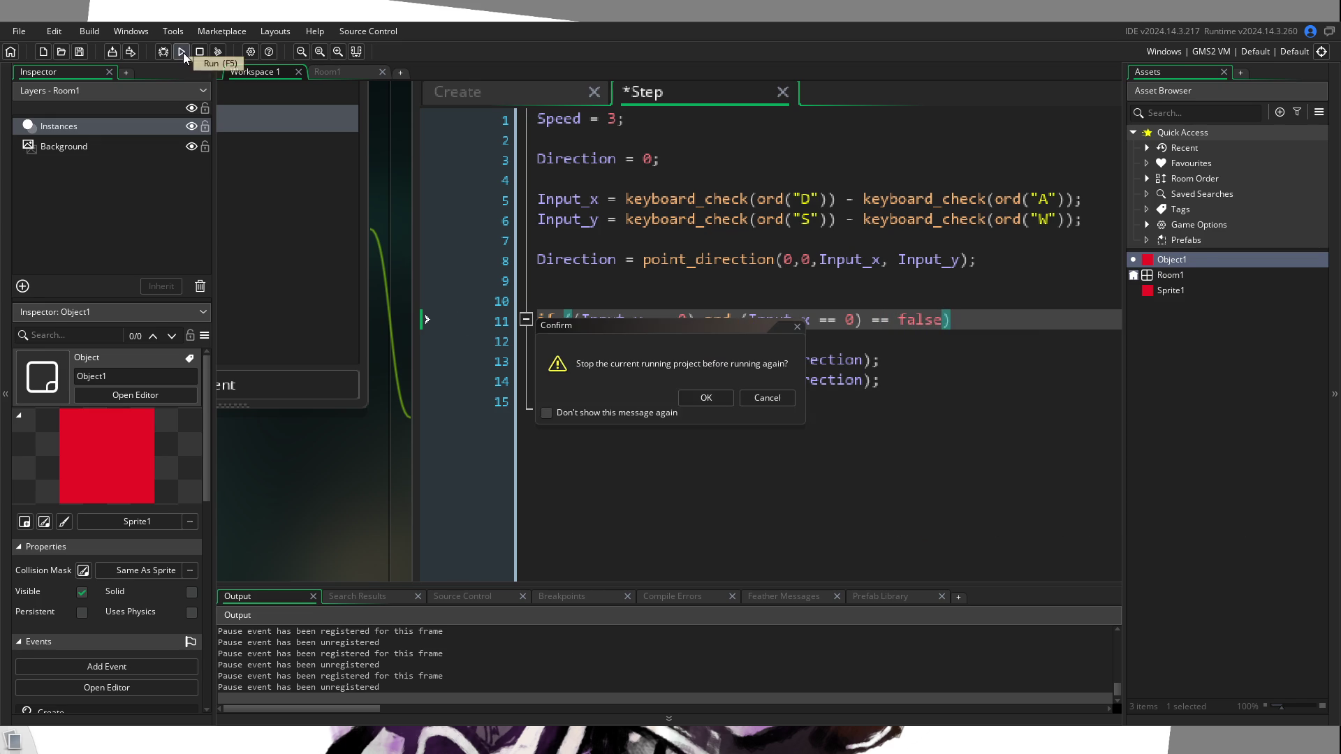
Step: Confirm restarting the running project, then select the '== false' comparison on line 11
{"action": "left_click", "coordinate": [702, 396]}
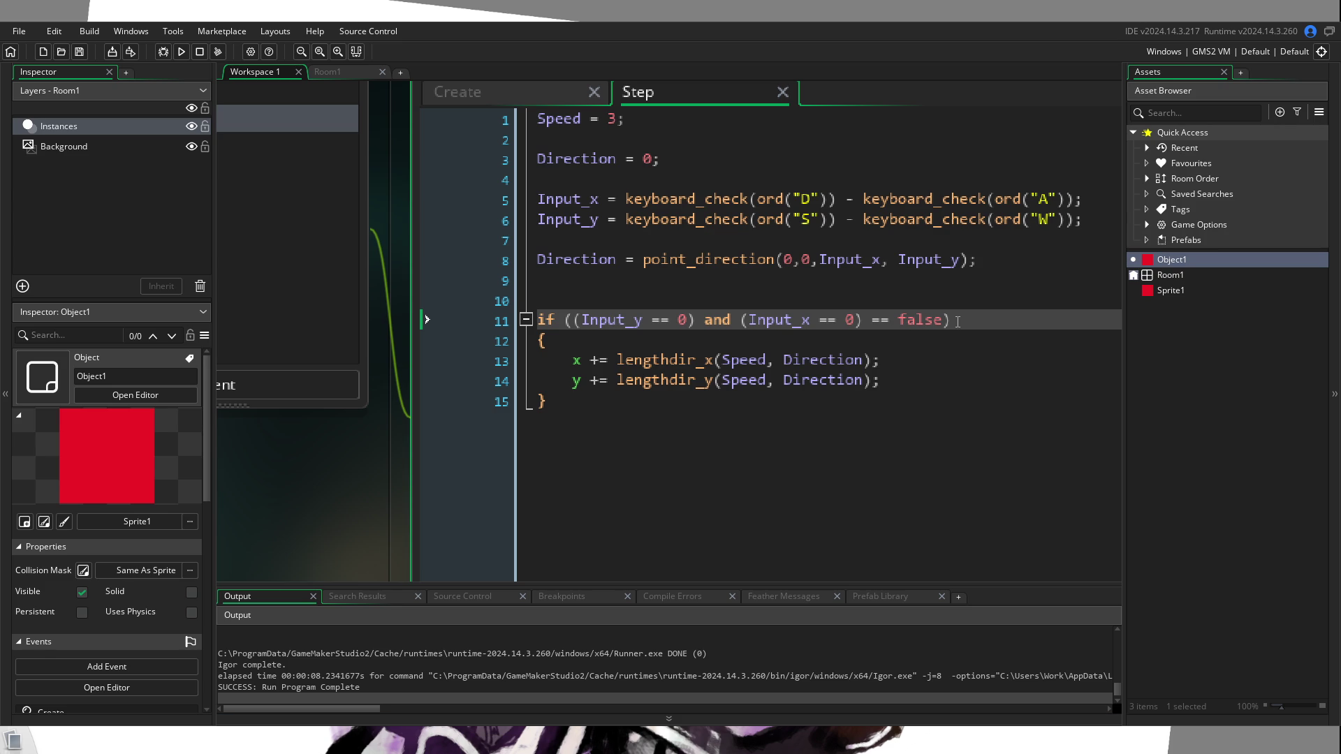
{"action": "left_click_drag", "start_coordinate": [944, 321], "coordinate": [863, 321]}
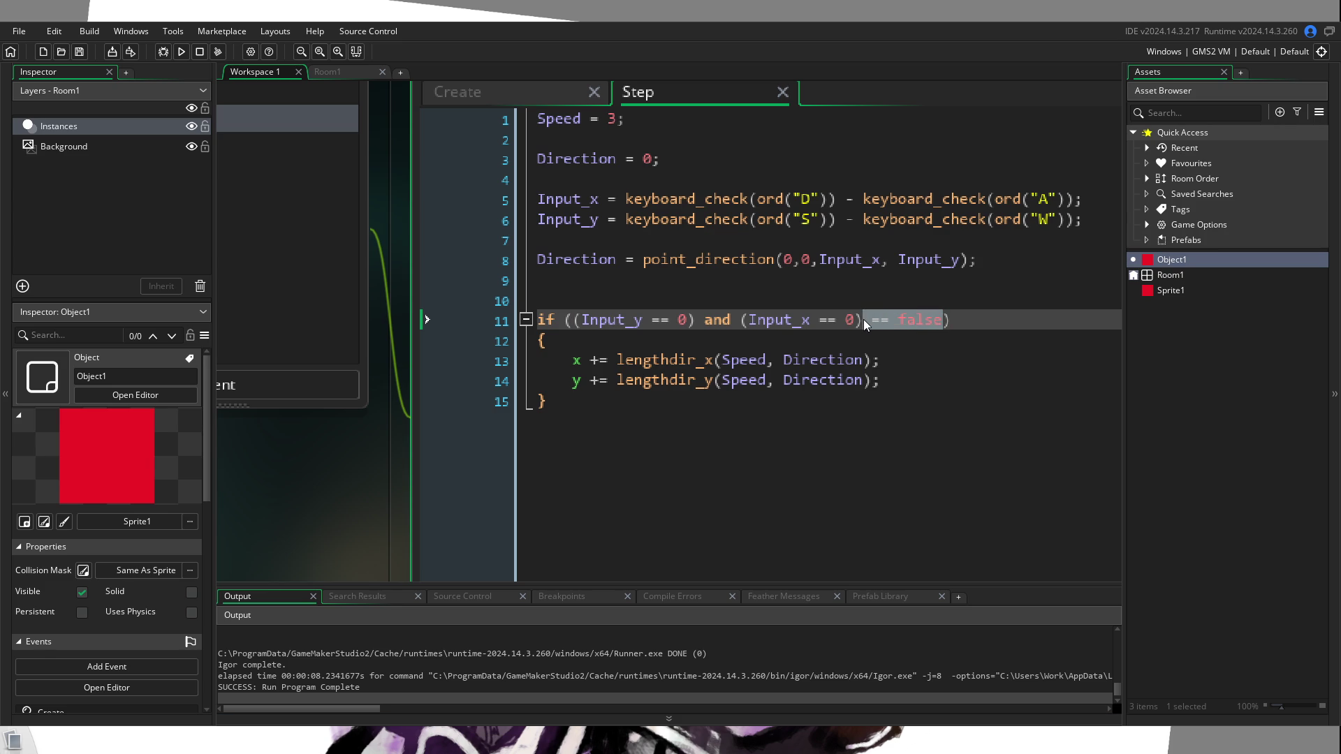
Step: Remove '== false' and the extra parentheses from line 11's condition
{"action": "key", "text": "Delete"}
{"action": "key", "text": "Delete"}
{"action": "left_click", "coordinate": [582, 317]}
{"action": "key", "text": "BackSpace"}
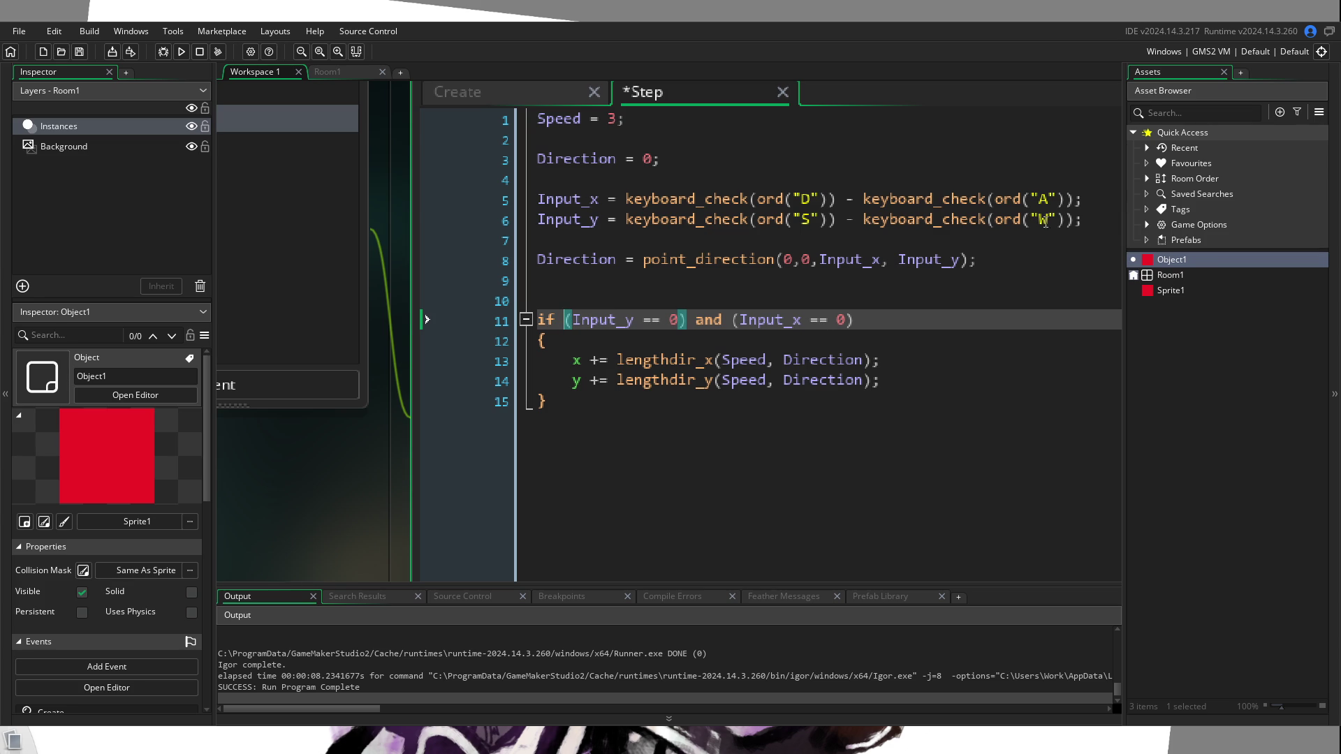
{"action": "left_click", "coordinate": [684, 319]}
Step: Delete the block braces, append '{exit;}' to line 11, and rerun the game
{"action": "left_click", "coordinate": [871, 323]}
{"action": "key", "text": "Down"}
{"action": "key", "text": "BackSpace"}
{"action": "key", "text": "Down"}
{"action": "key", "text": "Down"}
{"action": "key", "text": "Down"}
{"action": "key", "text": "Delete"}
{"action": "key", "text": "Up"}
{"action": "key", "text": "Up"}
{"action": "key", "text": "Up"}
{"action": "type", "text": "{exit;"}
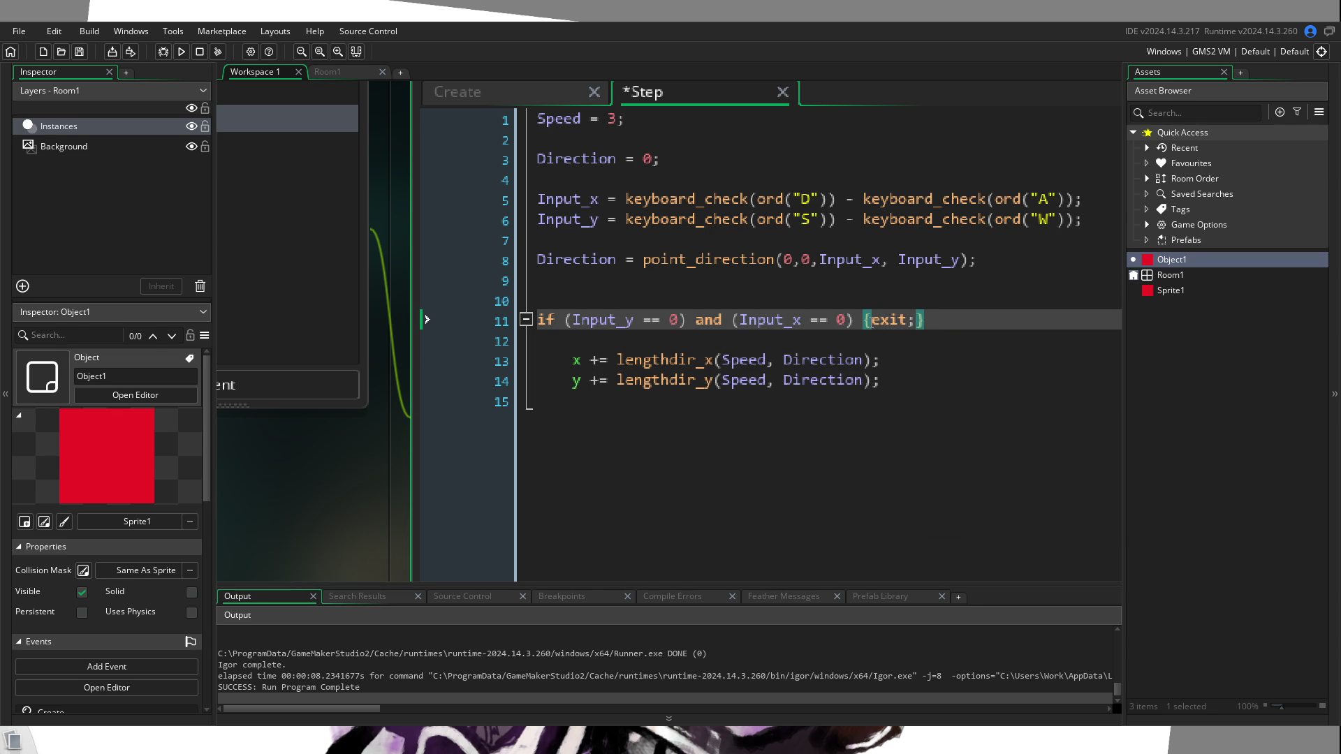
{"action": "left_click", "coordinate": [180, 52]}
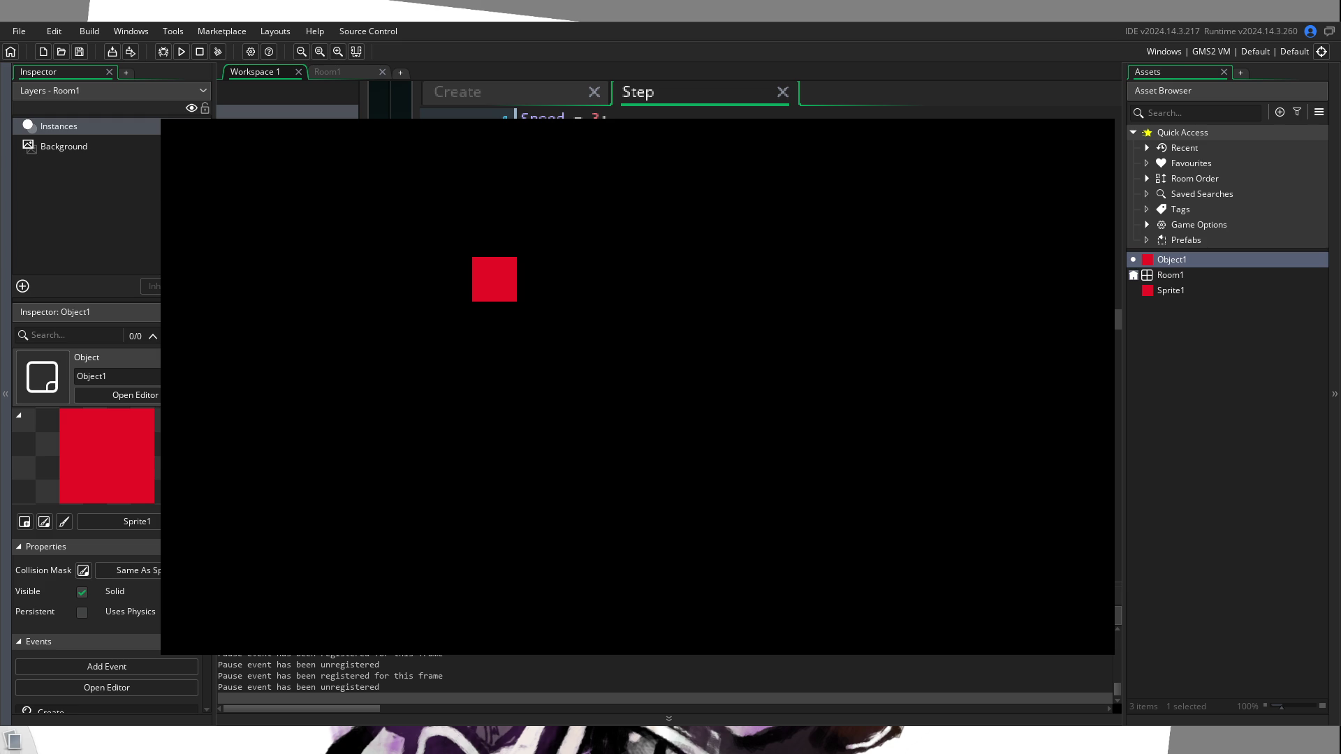
Step: Close the running game window and return to Object1's Step code in GameMaker
{"action": "key", "text": "alt+F4"}
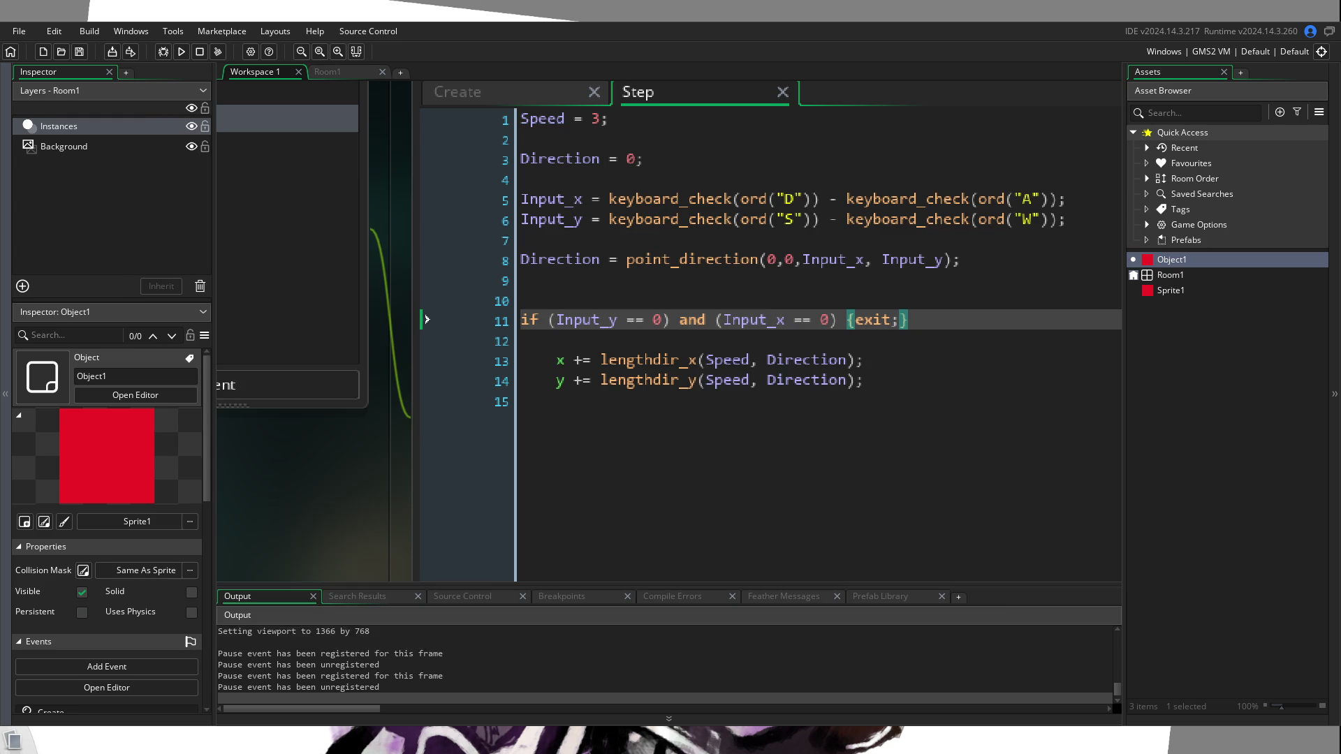